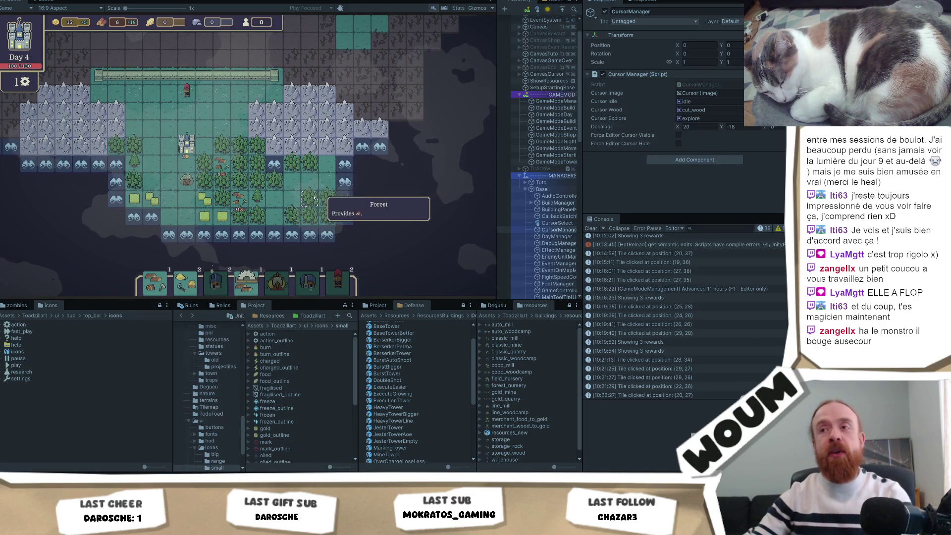
Reveal two discoverable map tiles so Day 5's New Constructions Kit of tower plans appears.
click(345, 182)
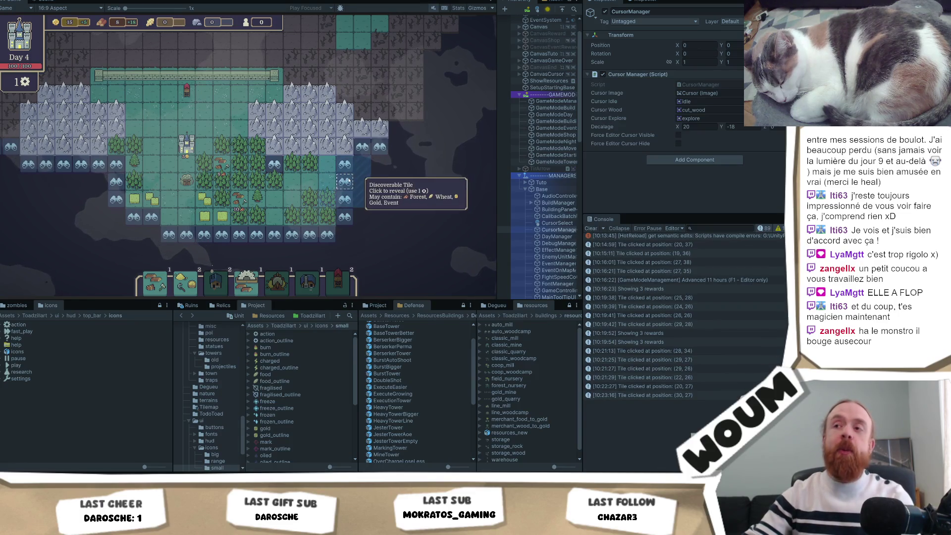
click(345, 181)
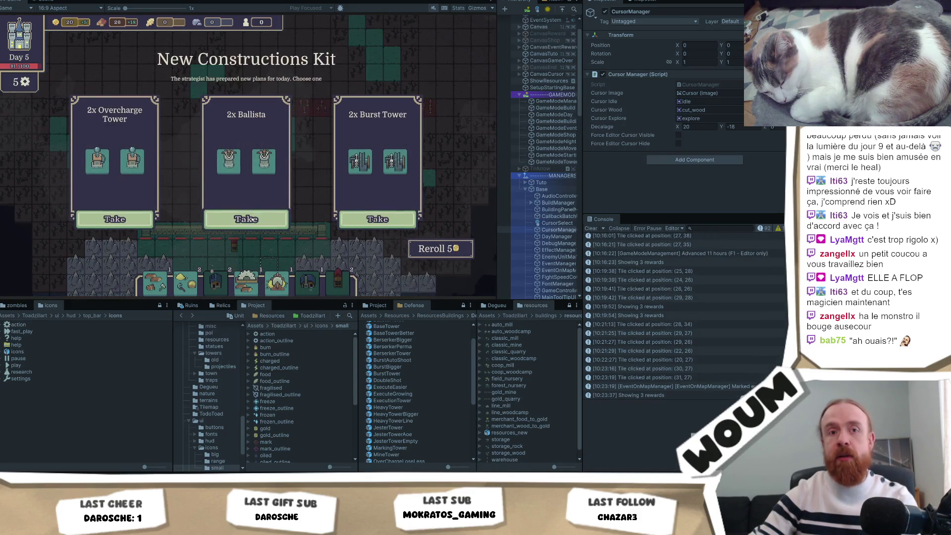
Take the 2x Ballista plans, then look over the Country House card's details.
click(252, 219)
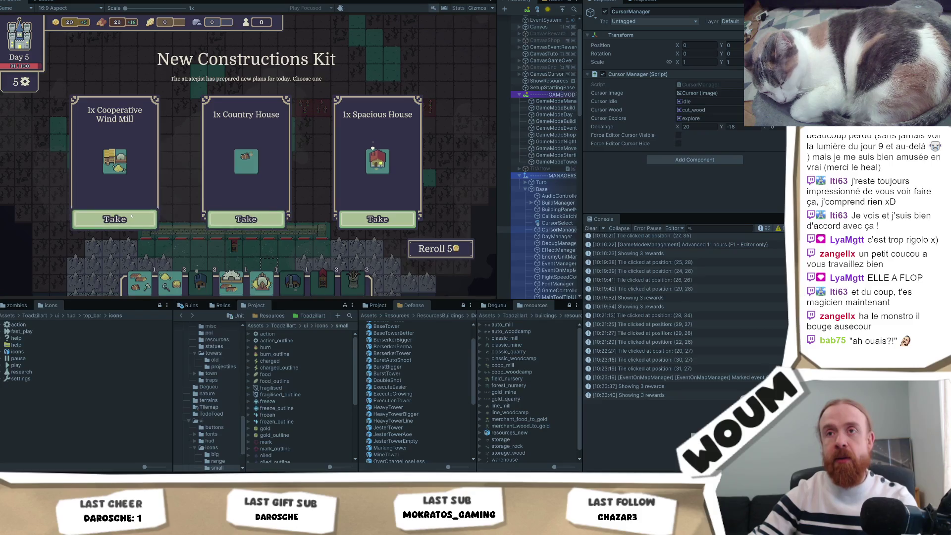
mouse_move(249, 158)
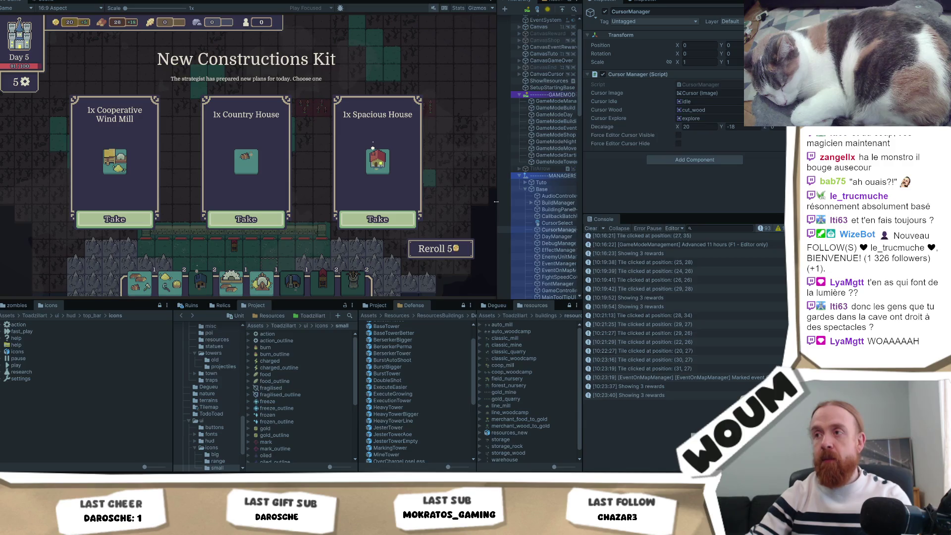
Drag the Game view/Hierarchy splitter left, then nudge it back slightly wider.
drag(495, 202, 458, 204)
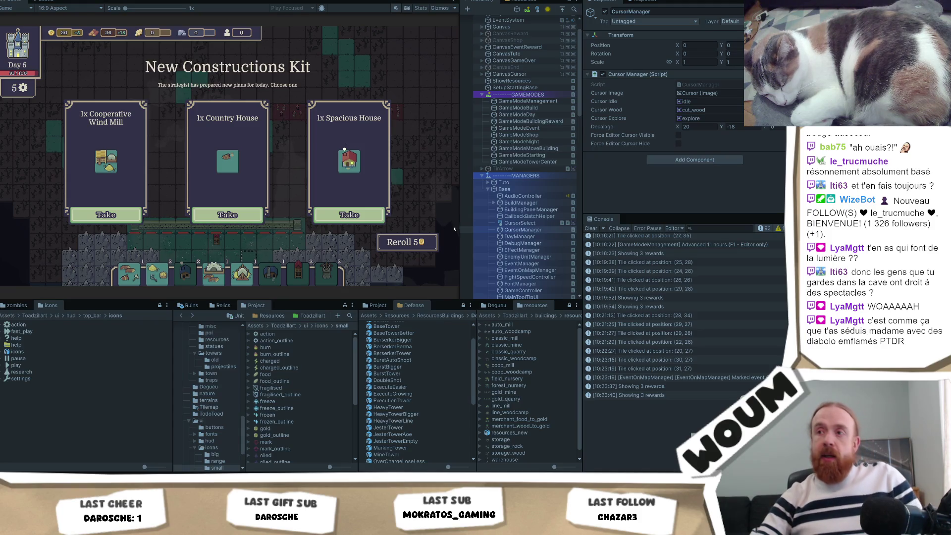
mouse_move(462, 243)
mouse_down()
mouse_move(429, 248)
mouse_move(493, 253)
mouse_move(446, 255)
mouse_move(460, 251)
mouse_up()
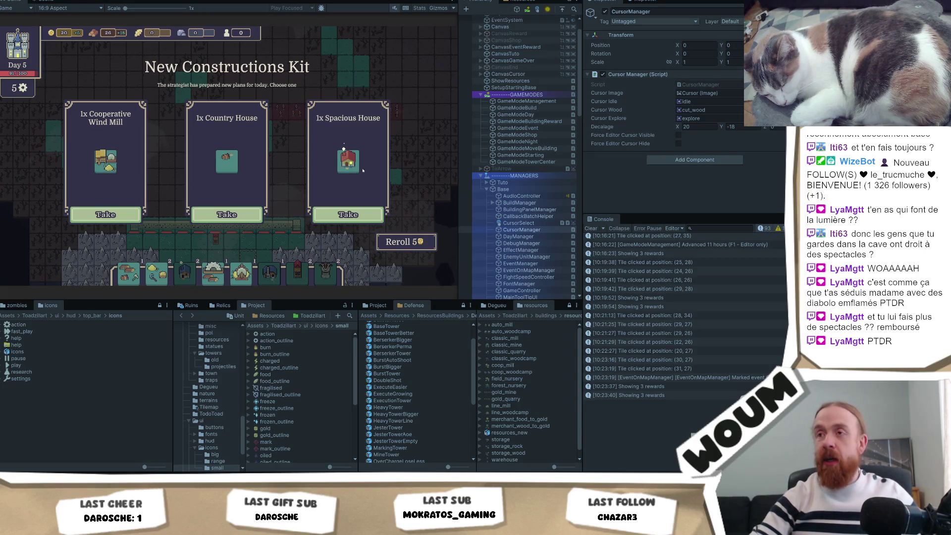
scroll(414, 397, up, 3)
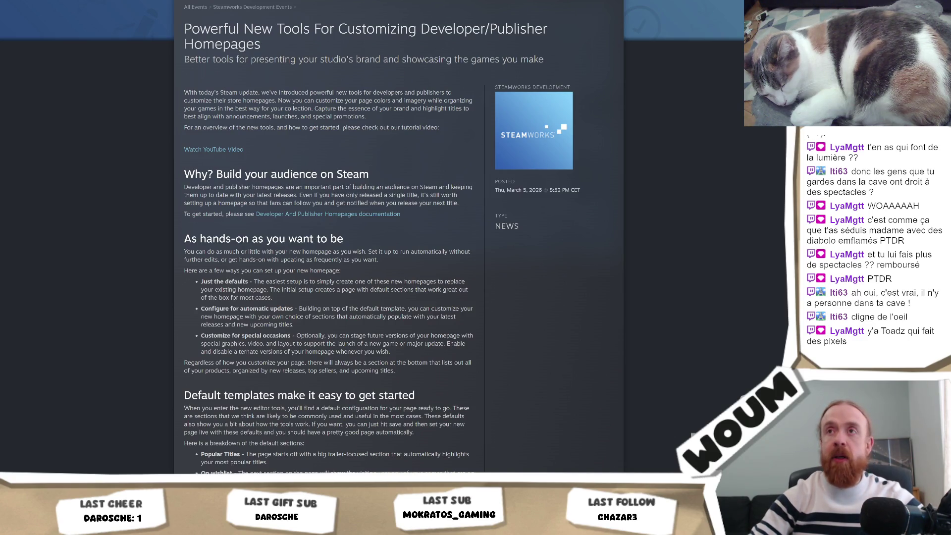
Leave the Steam homepage-tools article for a new tab with Ctrl+T.
key(ctrl+t)
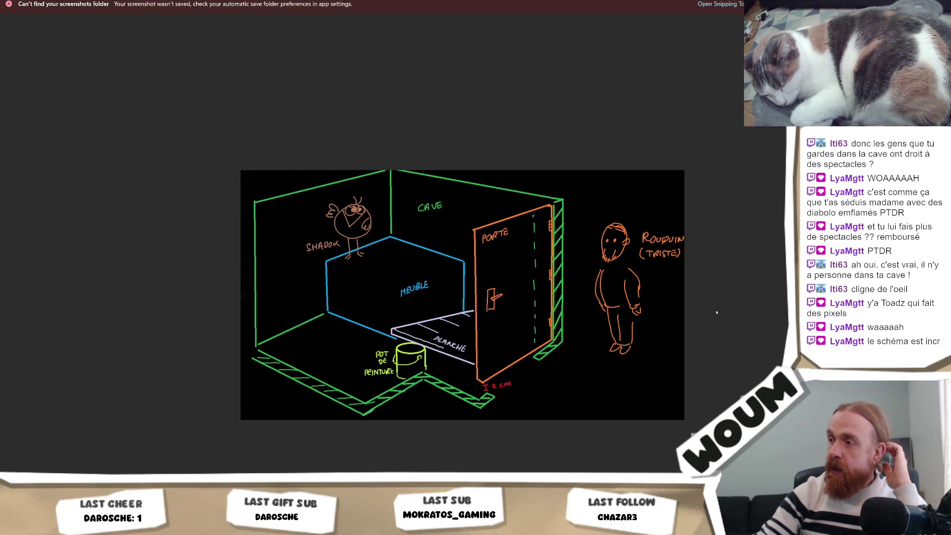
Adjust the diagram's zoom, then draw a thick yellow-orange pen stroke down the door above PORTE.
right_click(695, 298)
click(701, 206)
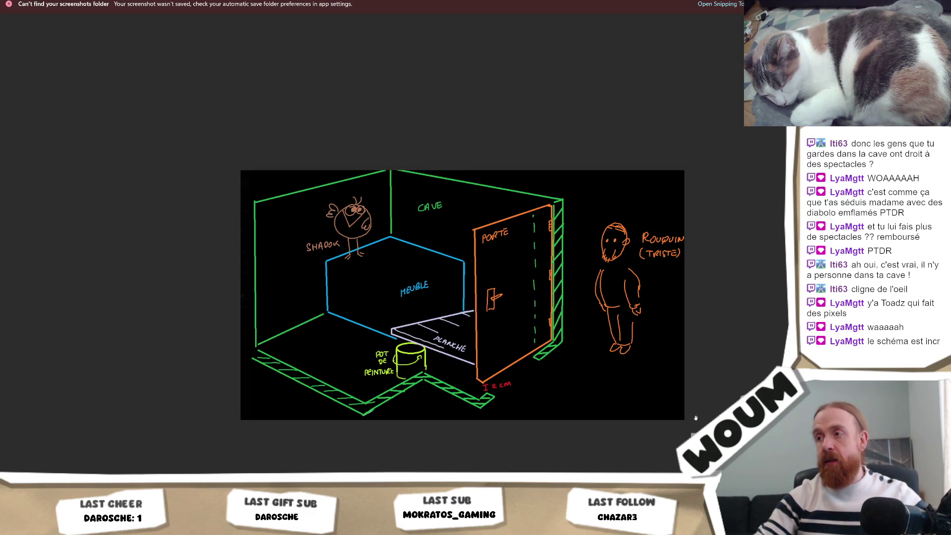
scroll(639, 412, down, 5)
scroll(679, 413, up, 2)
scroll(168, 70, down, 2)
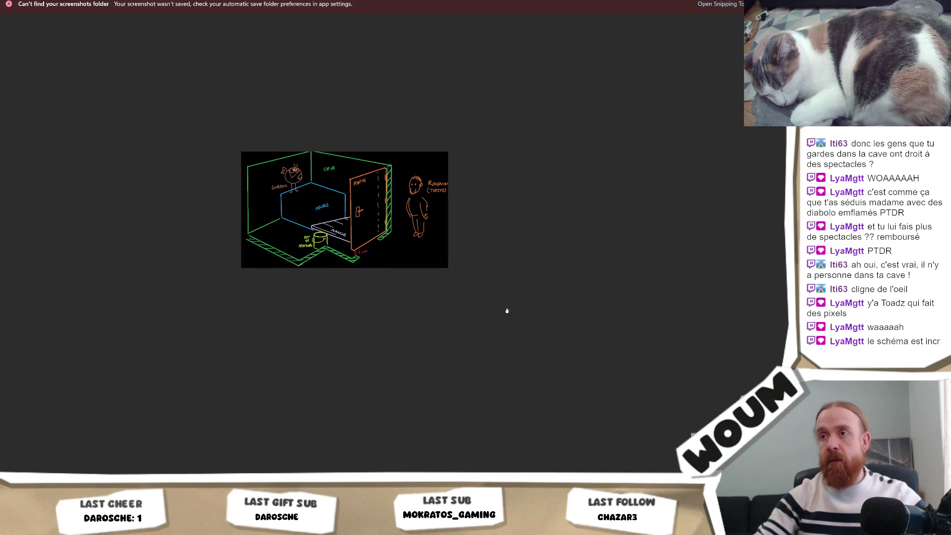
scroll(460, 304, up, 4)
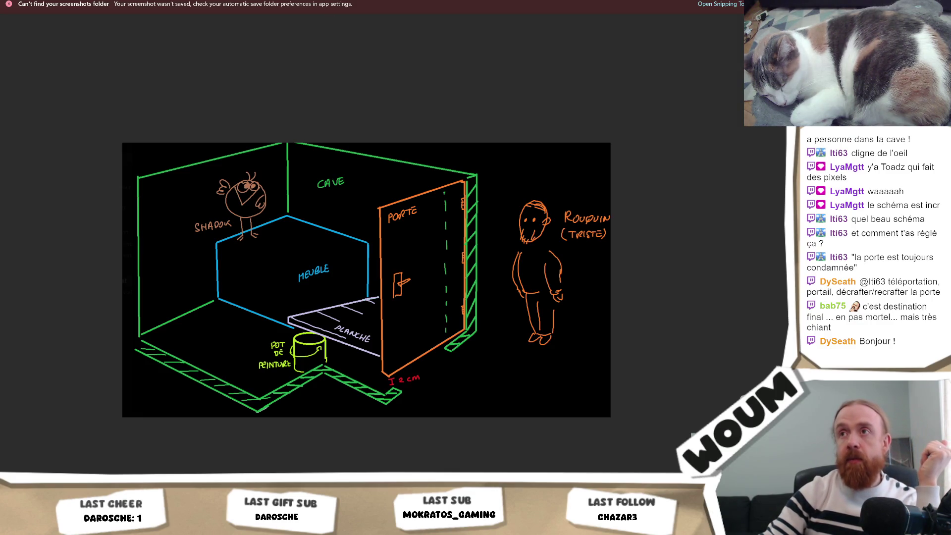
click(352, 42)
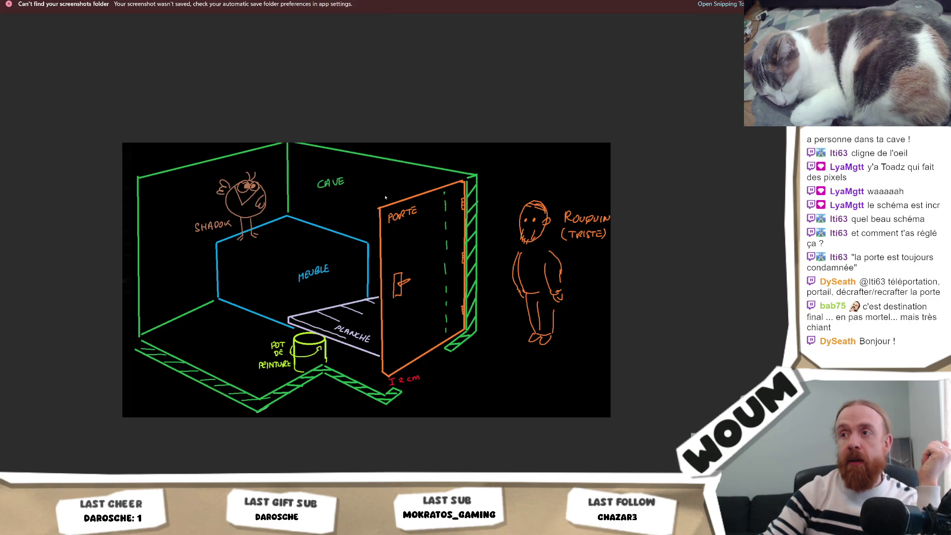
mouse_move(405, 201)
mouse_down()
mouse_move(393, 199)
mouse_move(405, 324)
mouse_move(403, 349)
mouse_move(389, 344)
mouse_move(399, 341)
mouse_up()
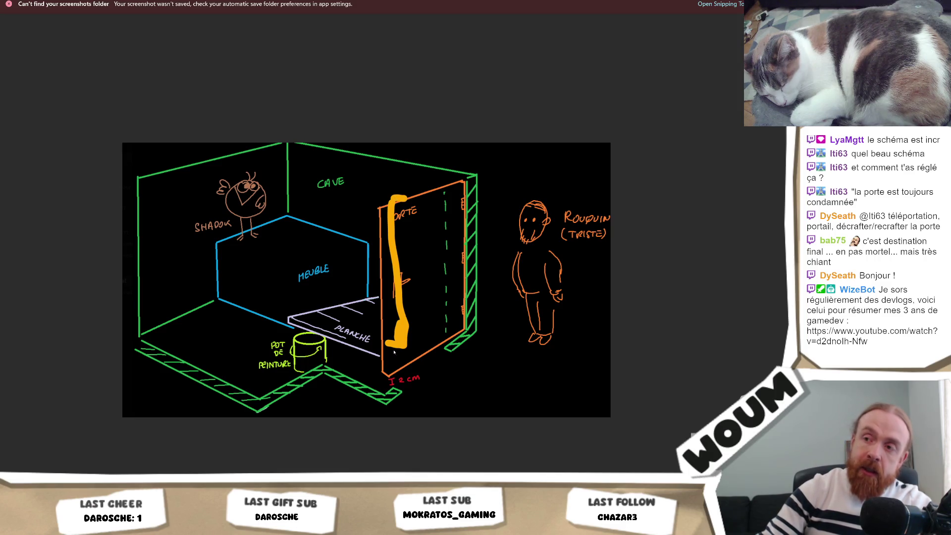
Undo the orange strokes and scribble a thick red bar across the door below its handle.
key(ctrl+z)
key(ctrl+z)
key(ctrl+z)
key(ctrl+z)
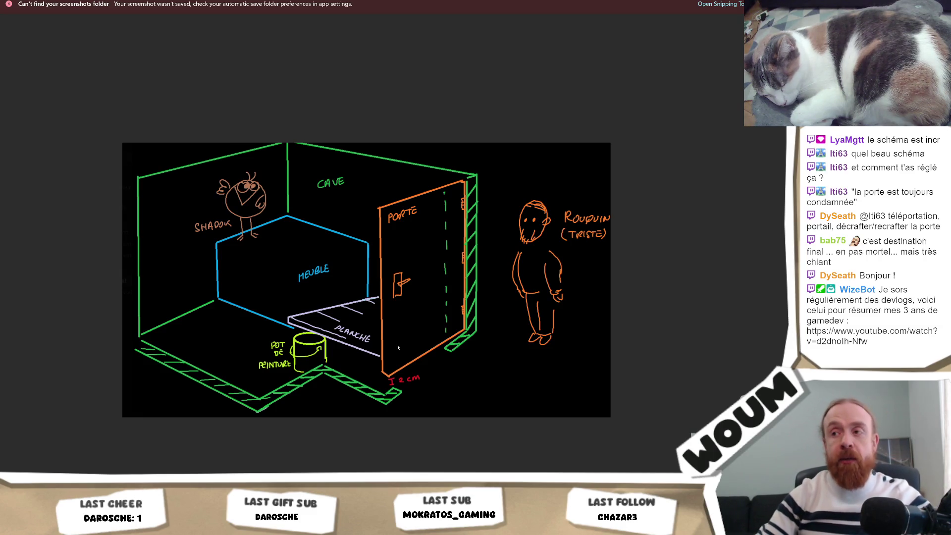
click(350, 6)
click(339, 101)
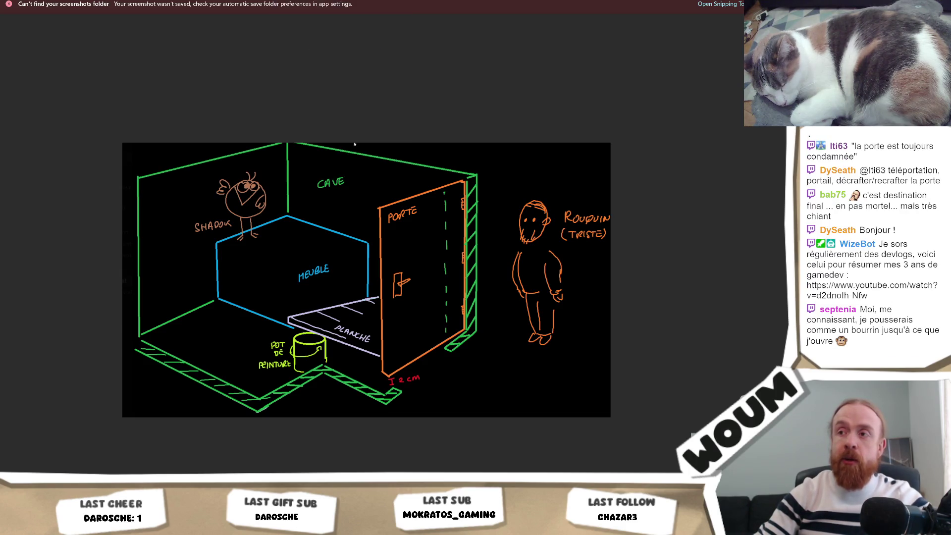
mouse_move(396, 303)
mouse_down()
mouse_move(395, 315)
mouse_move(398, 305)
mouse_move(450, 307)
mouse_move(451, 322)
mouse_move(421, 327)
mouse_move(411, 313)
mouse_move(444, 315)
mouse_up()
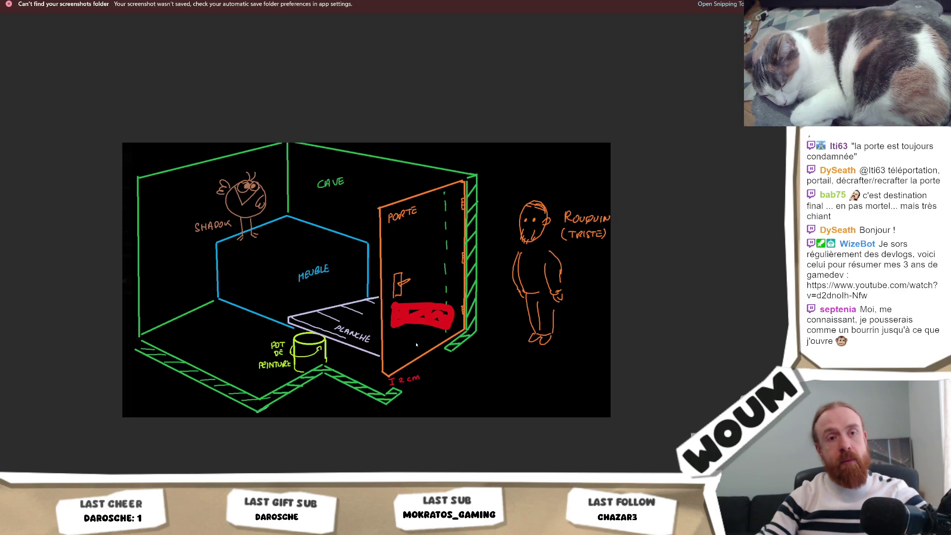
Undo the red scribble, draw a red loop around the door's bottom, then undo it too.
key(ctrl+z)
key(ctrl+z)
key(ctrl+z)
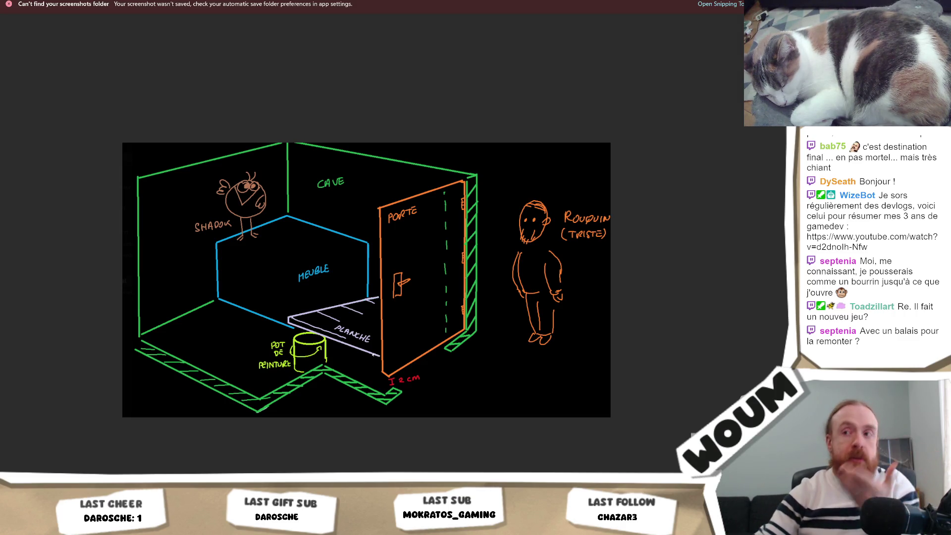
mouse_move(396, 317)
mouse_down()
mouse_move(398, 341)
mouse_move(445, 329)
mouse_move(451, 312)
mouse_move(385, 328)
mouse_up()
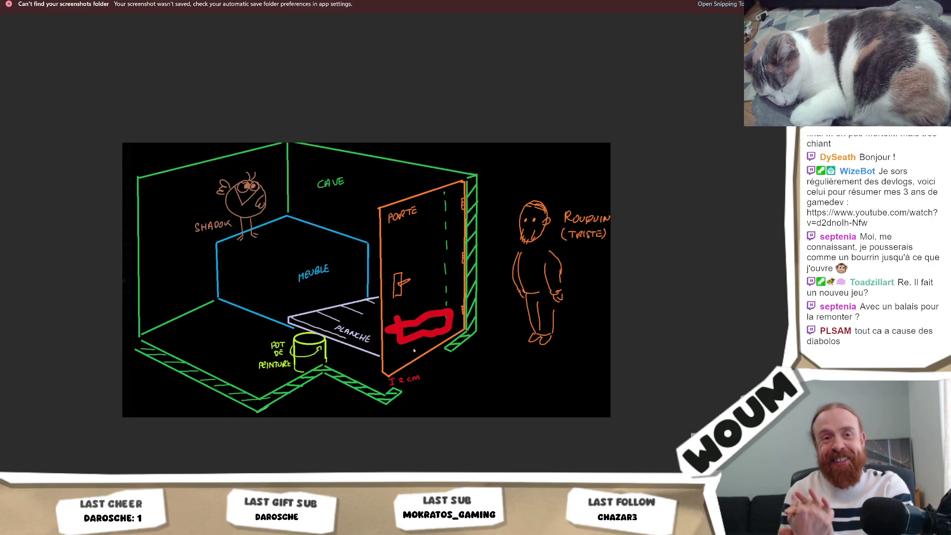
key(ctrl+z)
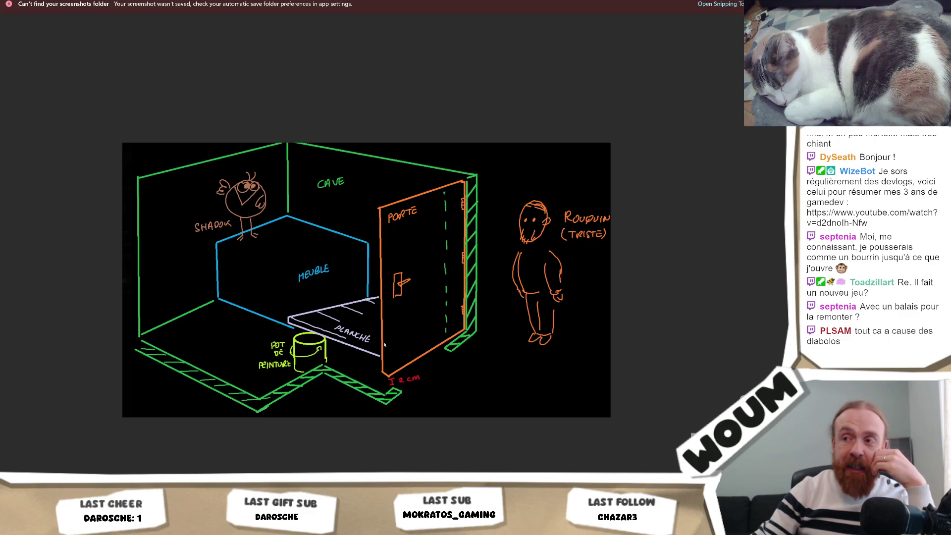
drag(381, 340, 402, 353)
mouse_move(402, 354)
mouse_down()
mouse_move(392, 360)
mouse_move(404, 353)
mouse_move(399, 341)
mouse_move(401, 358)
mouse_move(385, 358)
mouse_move(391, 354)
mouse_up()
key(ctrl+z)
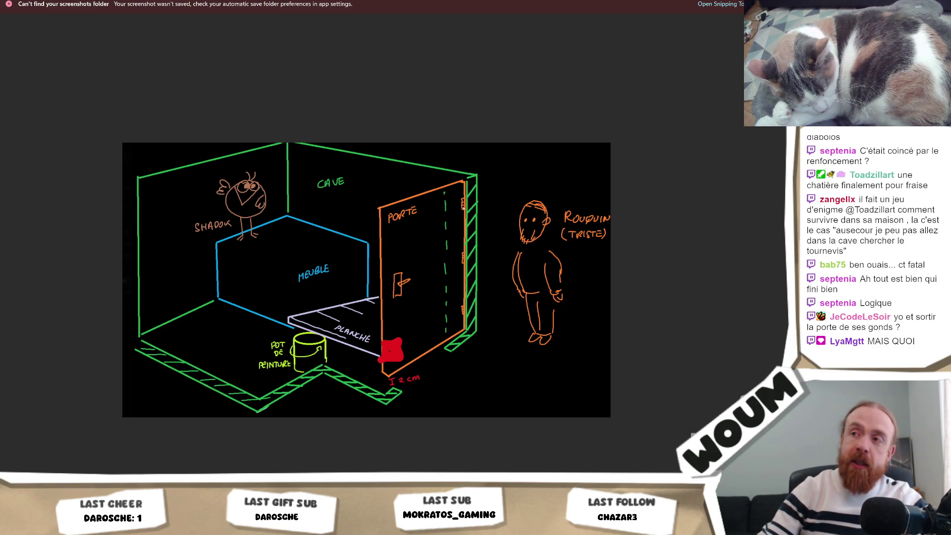
key(ctrl+z)
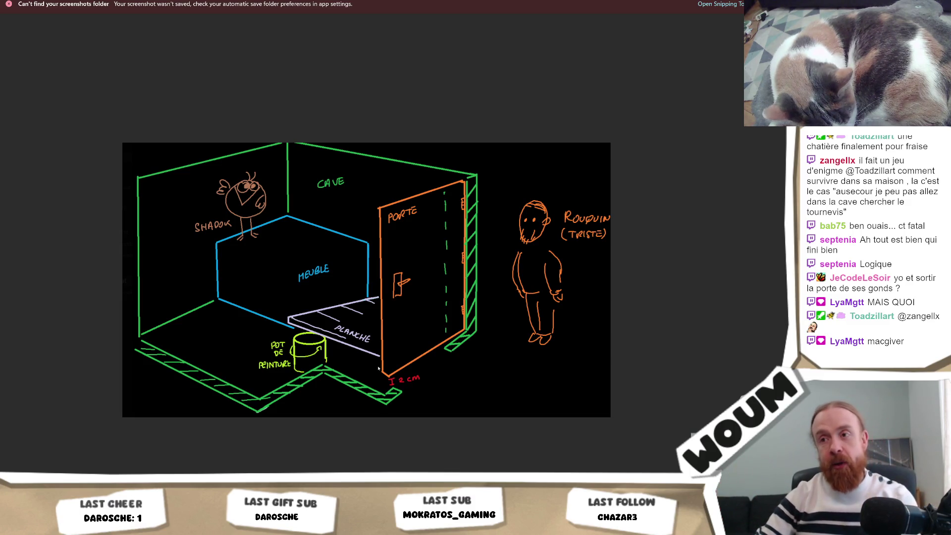
Scribble a filled red block at the door's bottom-left corner, then draw two strokes across the upper sketch.
mouse_move(379, 353)
mouse_down()
mouse_move(395, 349)
mouse_move(380, 364)
mouse_move(383, 356)
mouse_move(390, 363)
mouse_up()
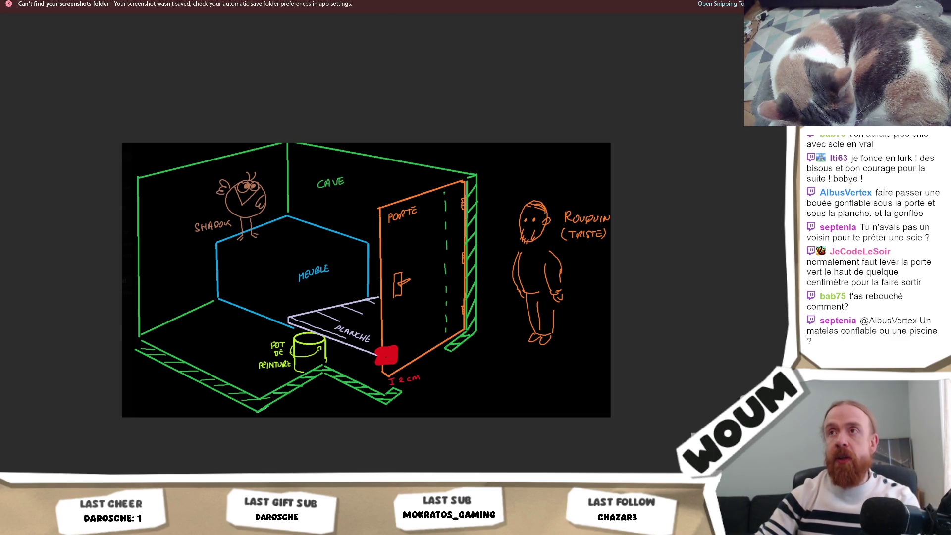
mouse_move(366, 193)
mouse_down()
mouse_move(396, 207)
mouse_move(465, 174)
mouse_up()
drag(367, 190, 436, 166)
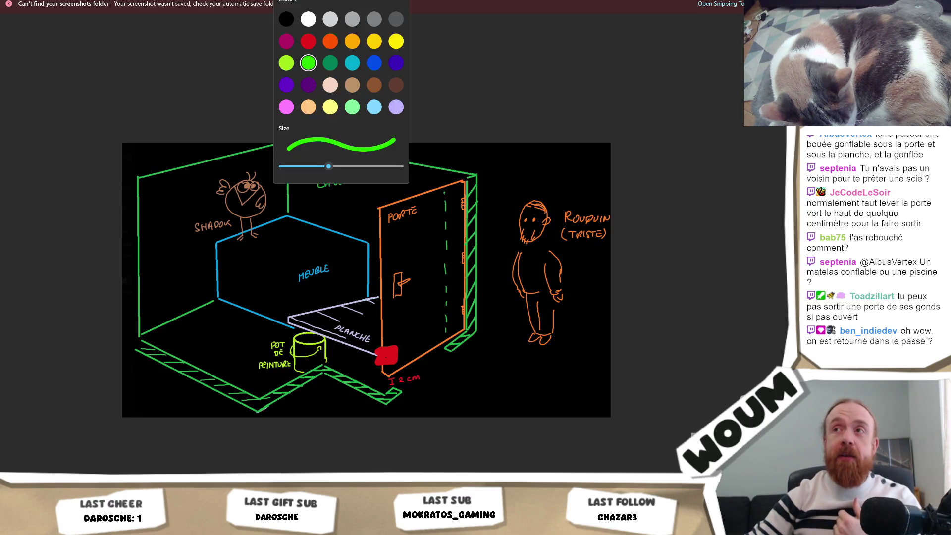
Switch the pen to red, loop a puddle left of the paint pot, then return to Chrome.
click(308, 47)
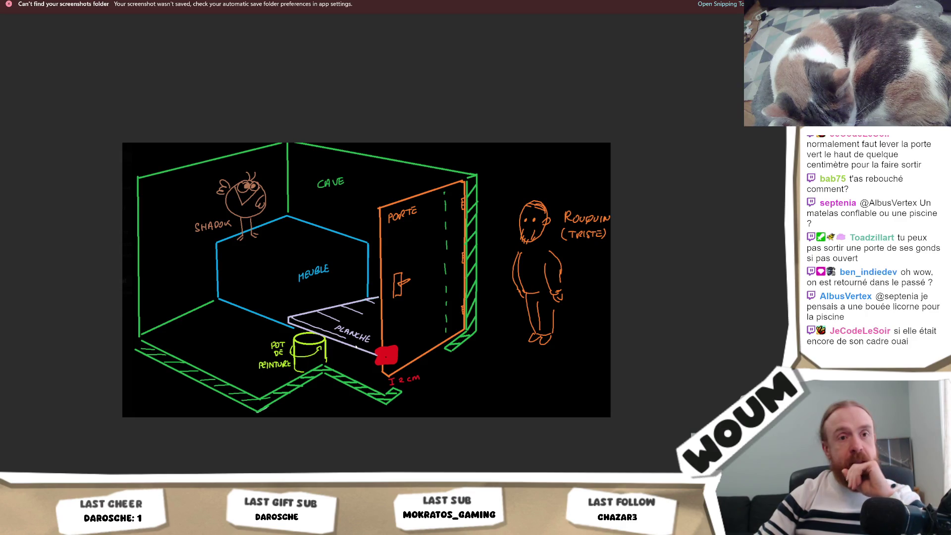
mouse_move(222, 343)
mouse_down()
mouse_move(223, 369)
mouse_move(256, 347)
mouse_move(223, 341)
mouse_up()
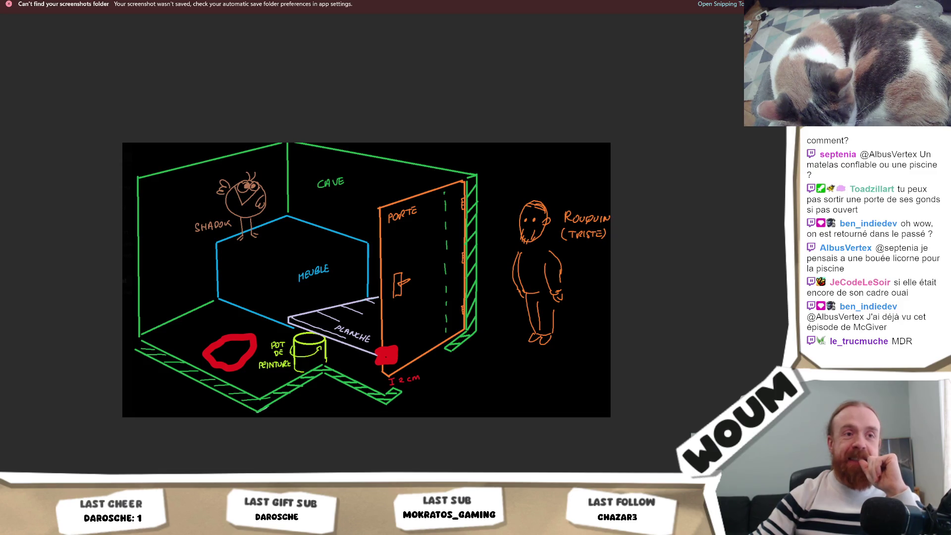
key(alt+Tab)
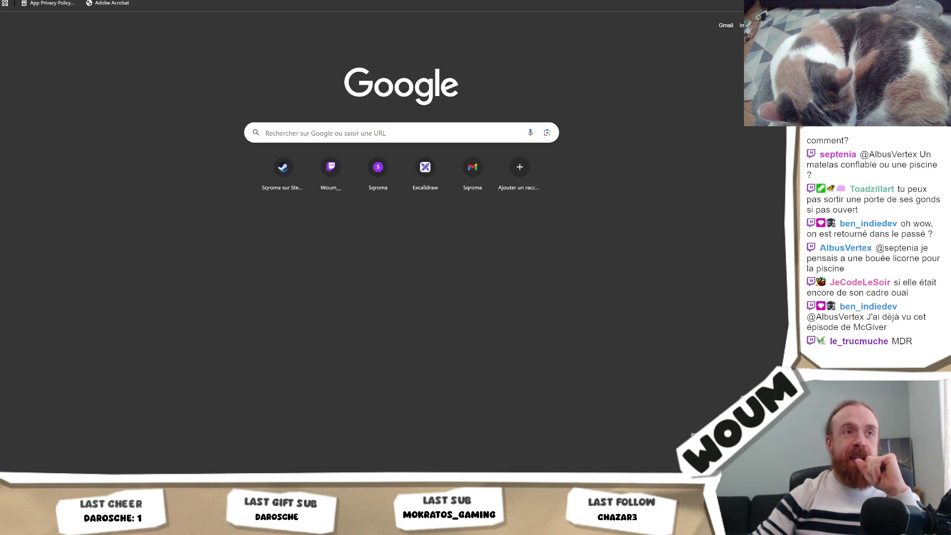
Bring up the gloved-hand photo, move it higher, maximize and zoom in, then dismiss it.
key(super+shift+s)
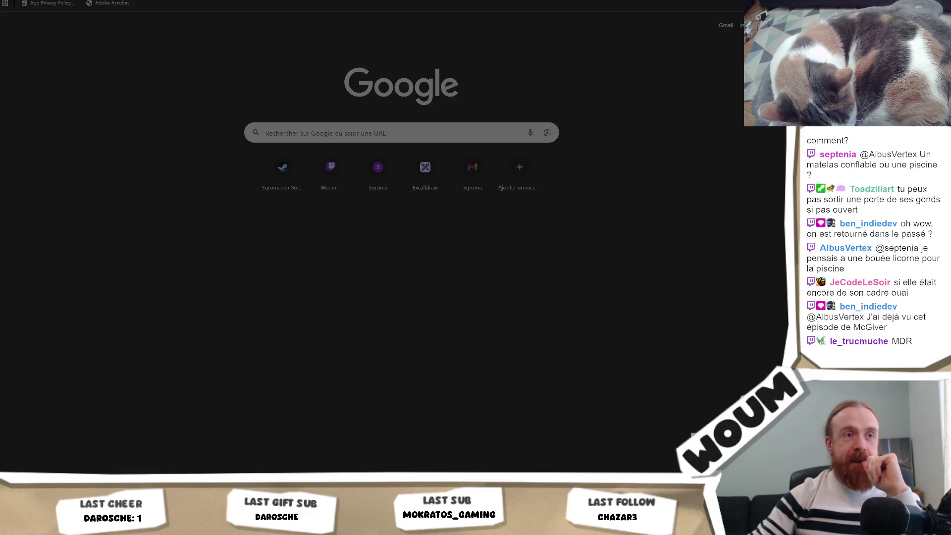
key(Escape)
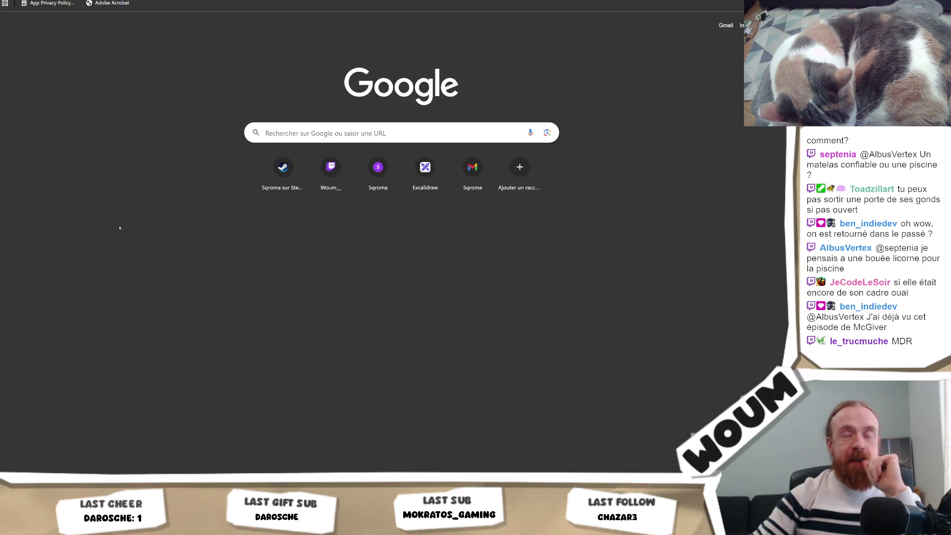
drag(369, 108, 378, 47)
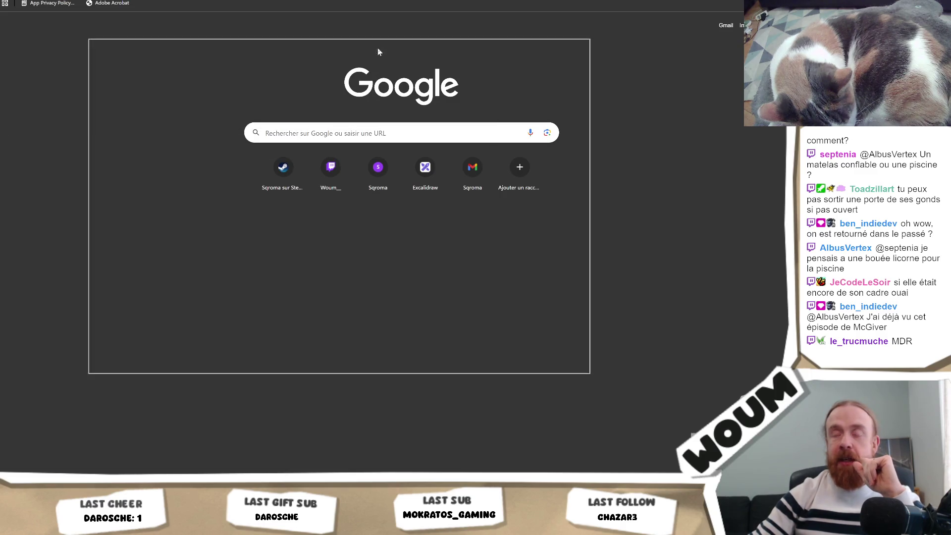
scroll(349, 203, up, 2)
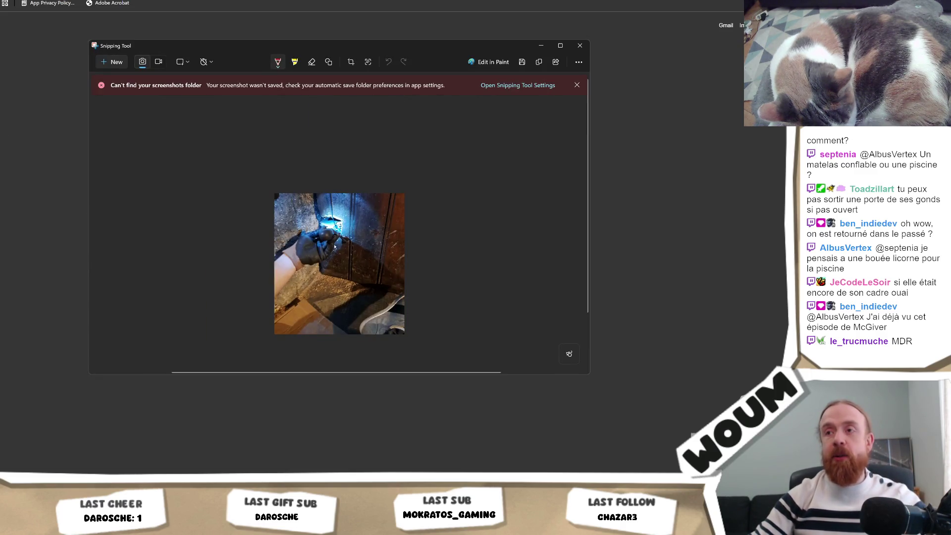
scroll(335, 246, up, 3)
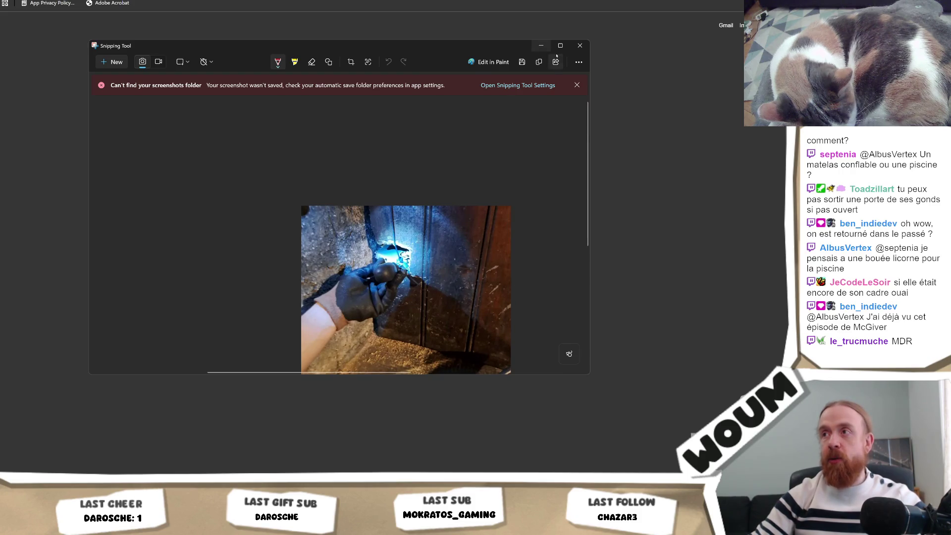
click(560, 45)
scroll(534, 263, up, 4)
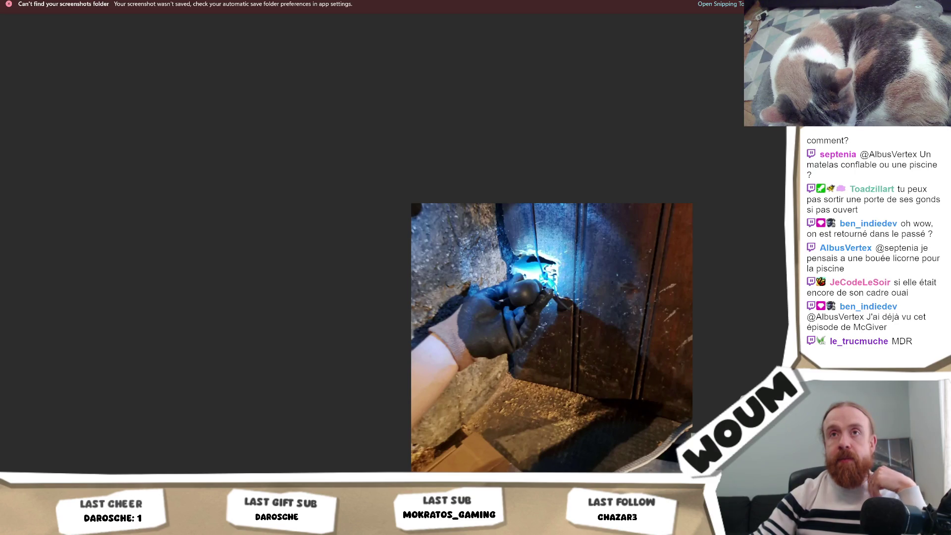
key(Escape)
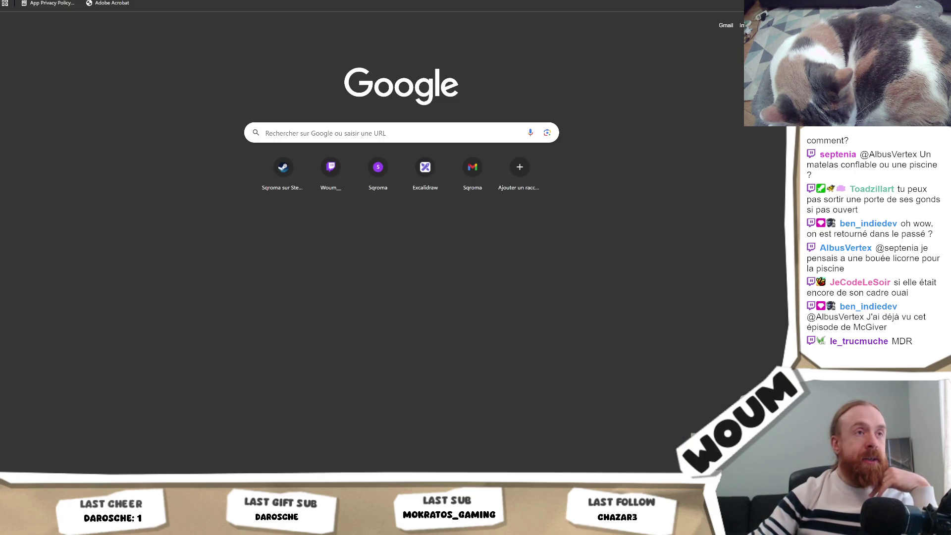
Cancel the new capture, show the cellar floor photo full screen, then return to the browser.
key(super+shift+s)
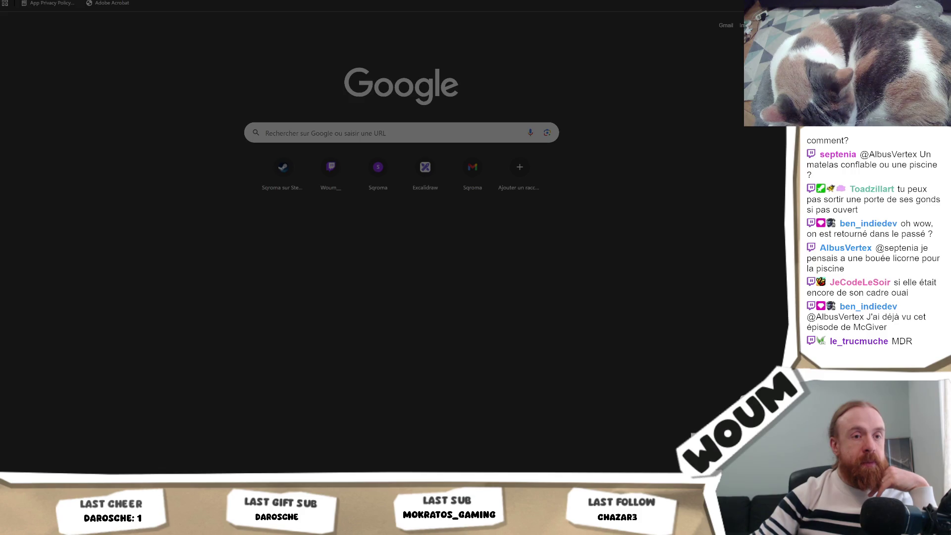
key(Escape)
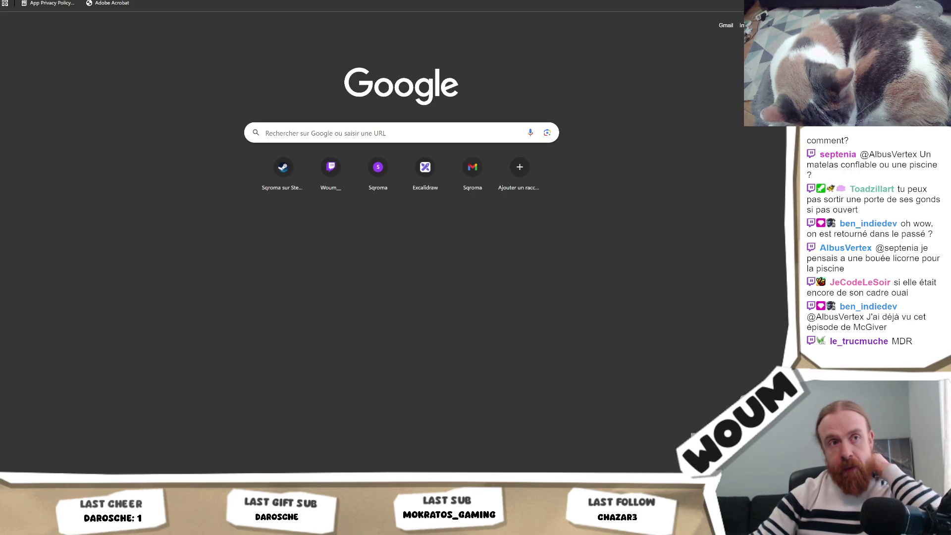
key(alt+Tab)
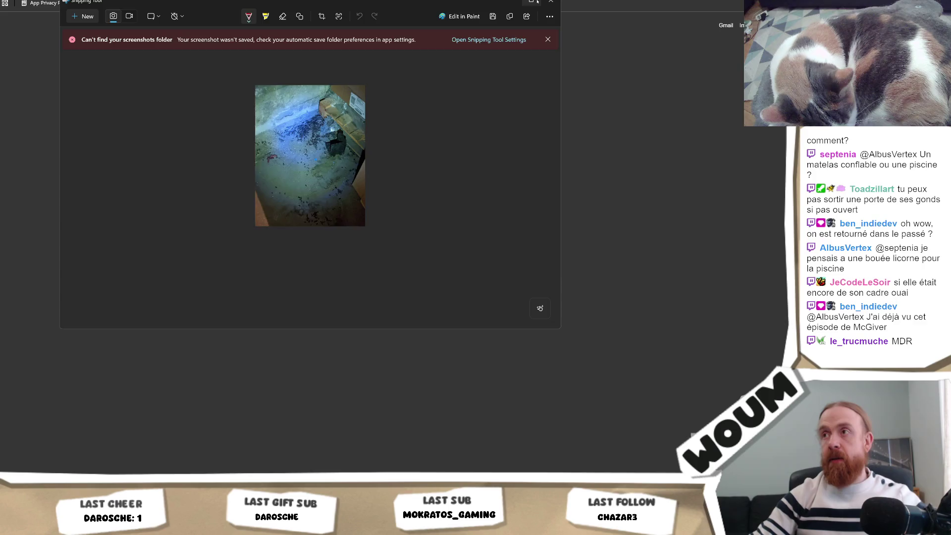
click(537, 2)
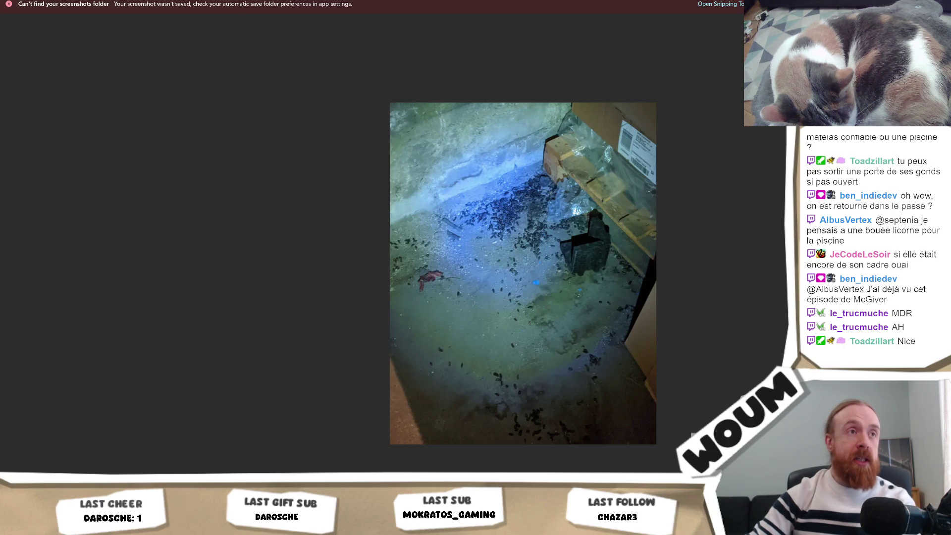
key(alt+Tab)
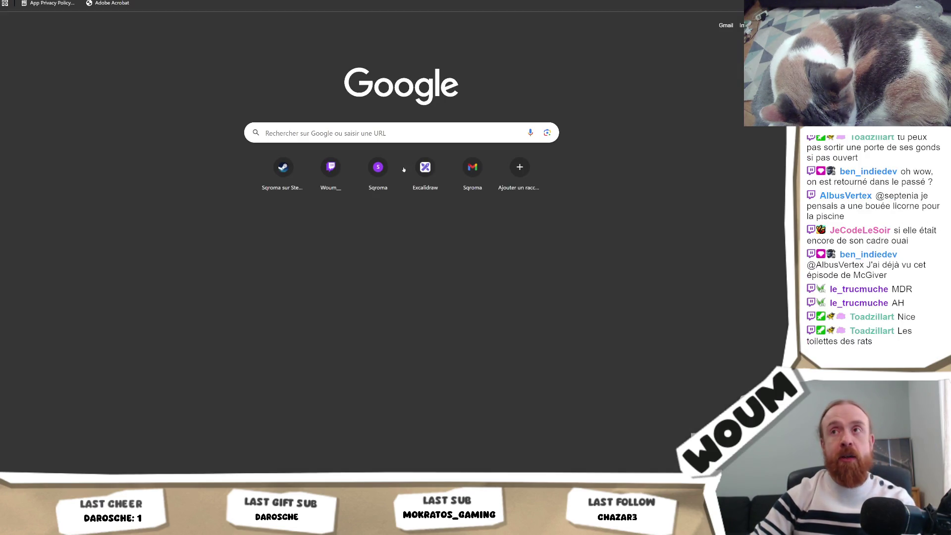
Back in Unity, scroll the buildings/resources sprite list and select the classic_woodcamp sprite.
key(alt+Tab)
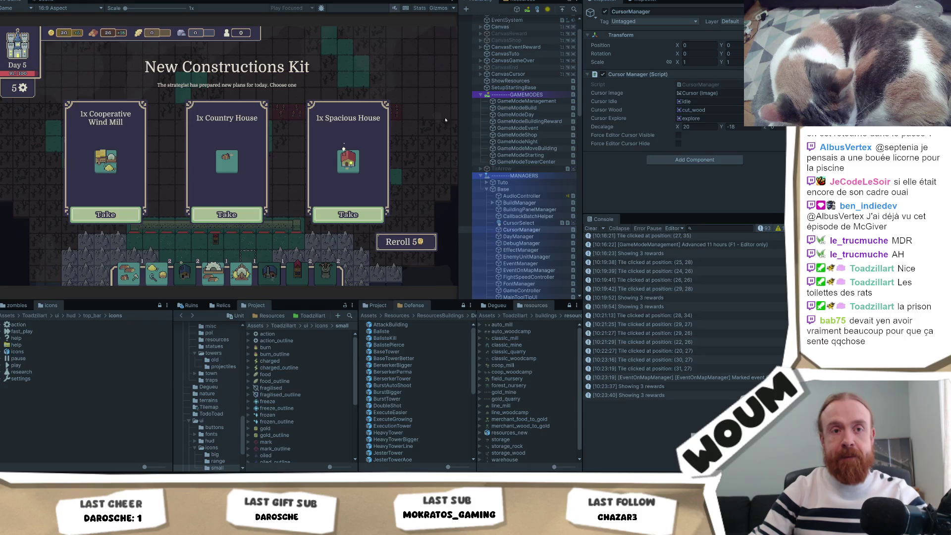
scroll(526, 172, down, 10)
scroll(526, 171, down, 15)
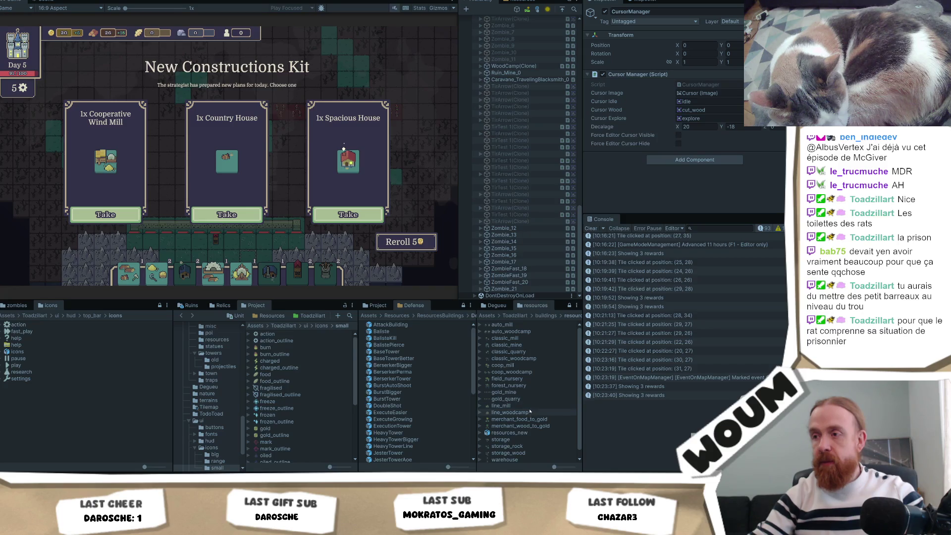
scroll(532, 416, down, 1)
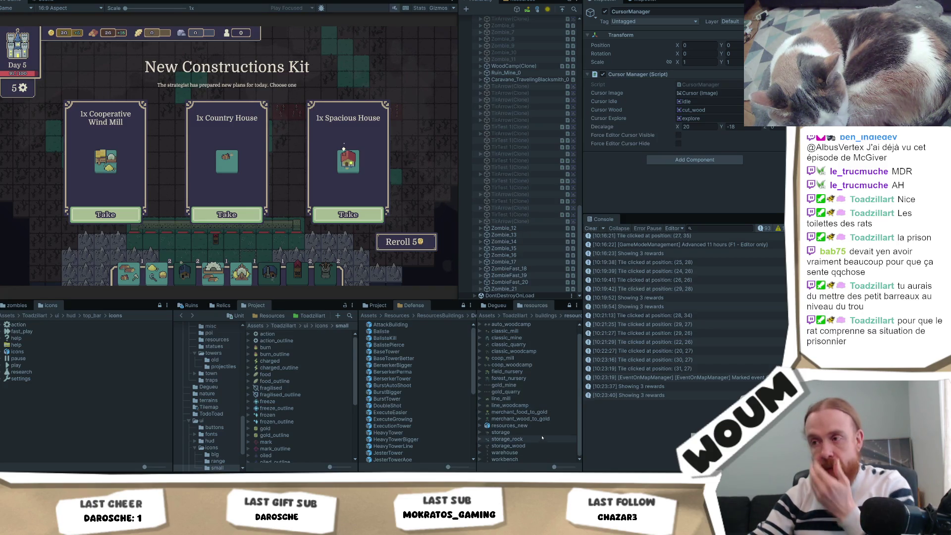
scroll(538, 369, up, 1)
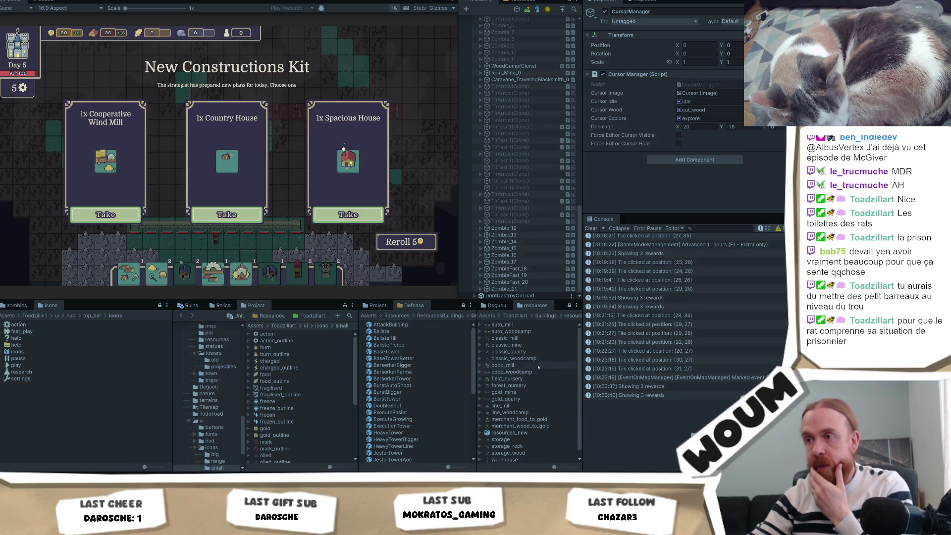
click(537, 359)
Browse the resources sprites, expanding forest_nursery and field_nursery and opening field_nursery in the Sprite Editor.
key(Up)
key(Down)
key(Down)
key(Down)
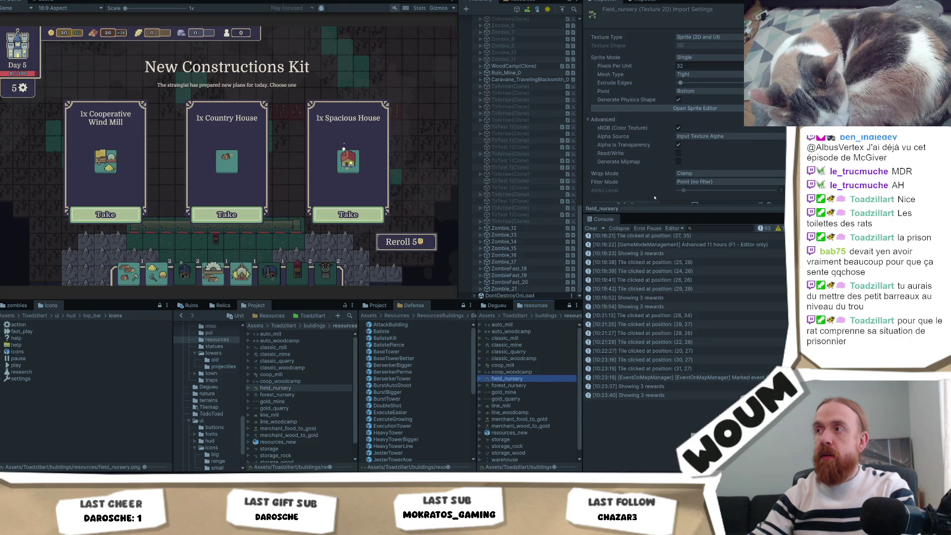
key(Down)
key(Up)
key(Up)
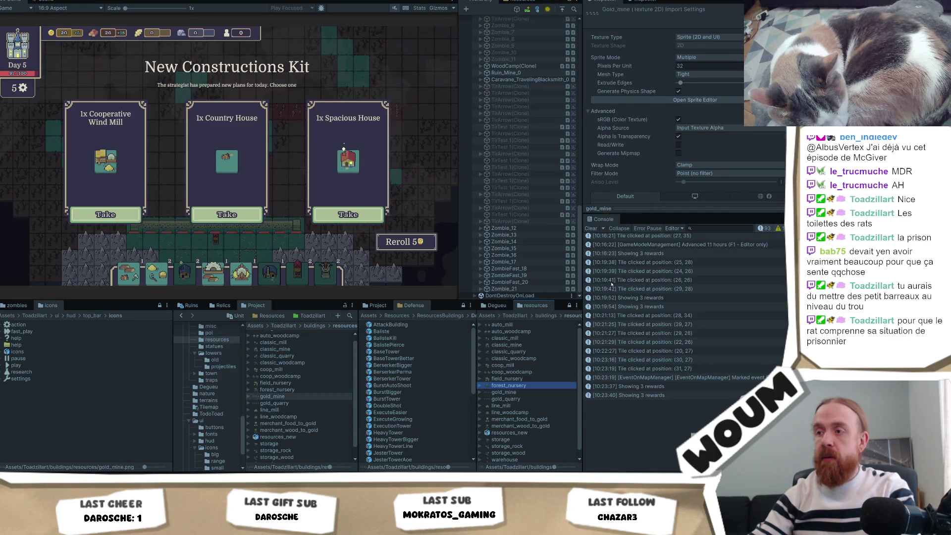
click(482, 386)
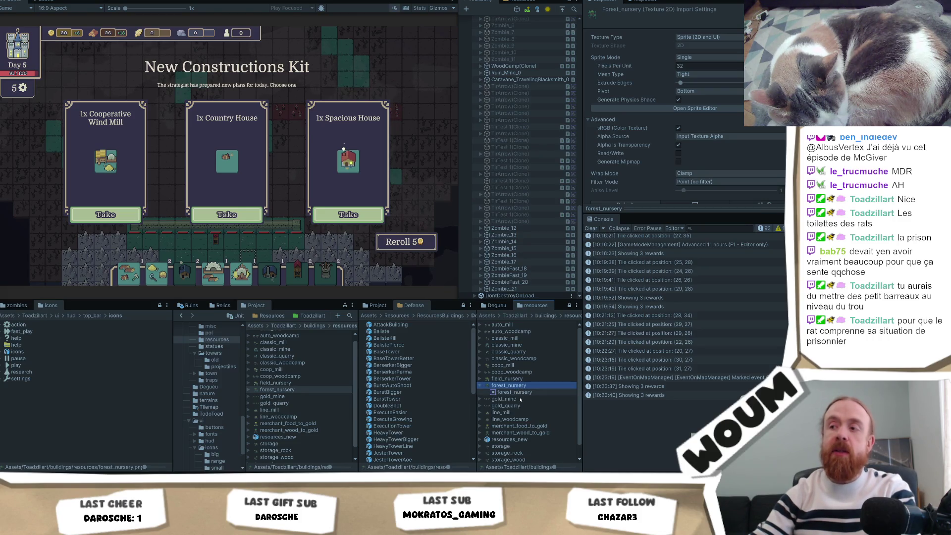
click(510, 379)
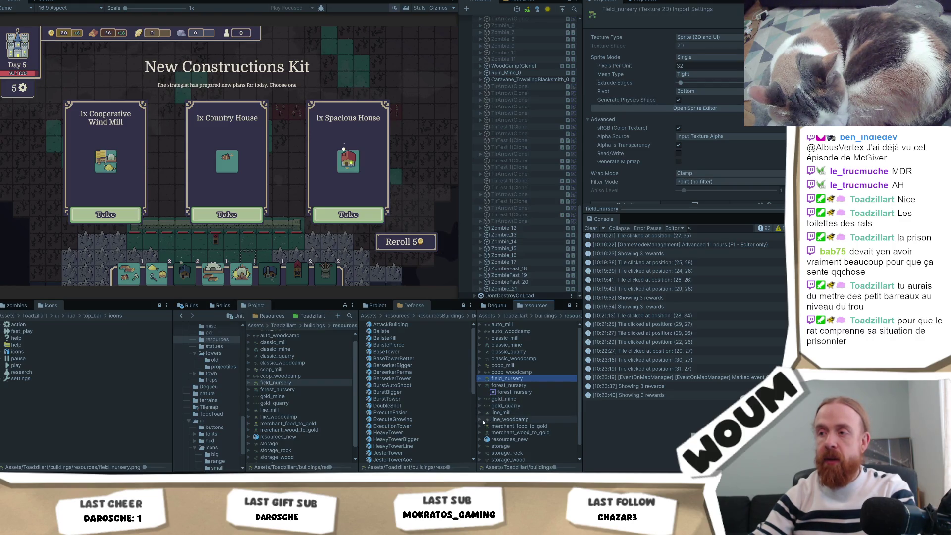
click(482, 378)
click(695, 108)
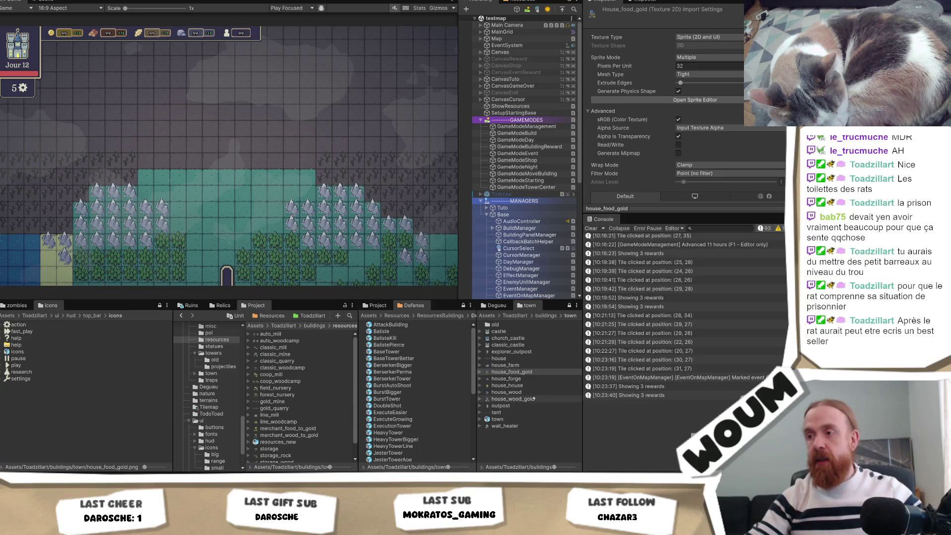
Set house_food_gold and house_wood_gold to Sprite Mode Single and apply.
click(706, 58)
click(696, 67)
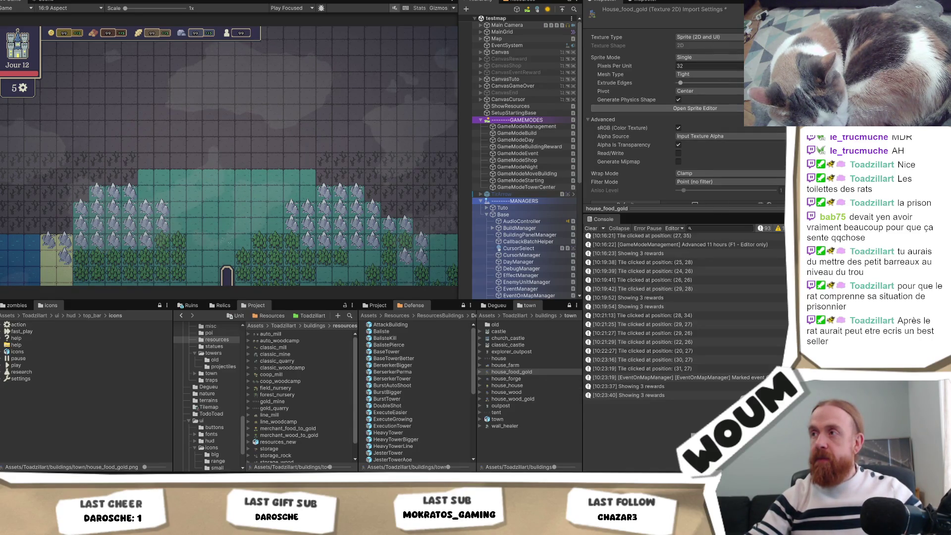
scroll(664, 99, down, 3)
click(783, 184)
click(513, 398)
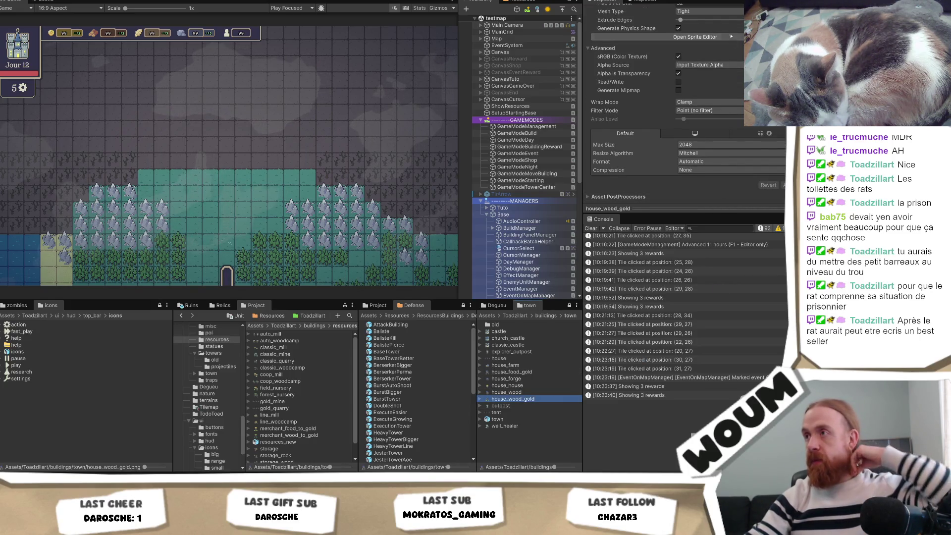
scroll(713, 50, up, 3)
click(696, 58)
click(696, 66)
scroll(693, 99, down, 3)
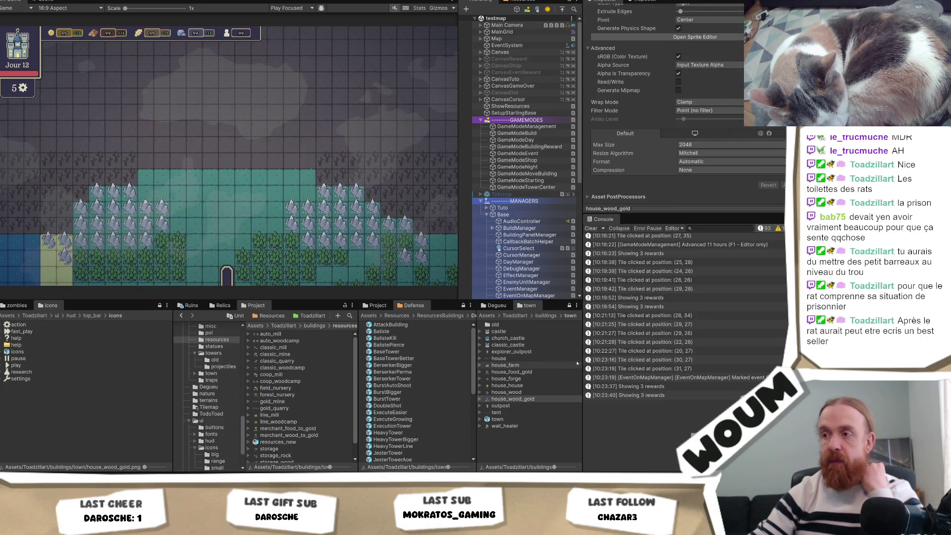
Set explorer_outpost and house_house to Sprite Mode Single, then go to the ResourcesBuildings prefabs.
click(530, 352)
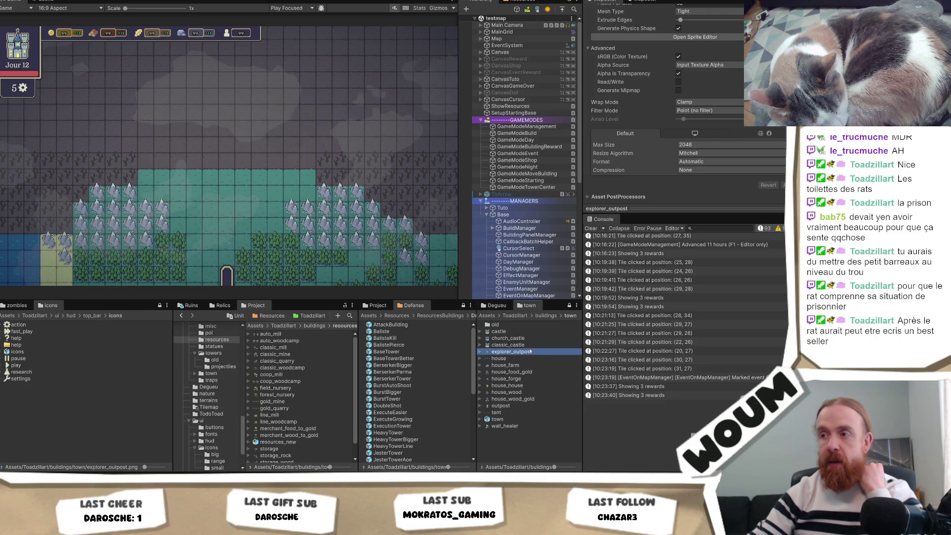
click(683, 38)
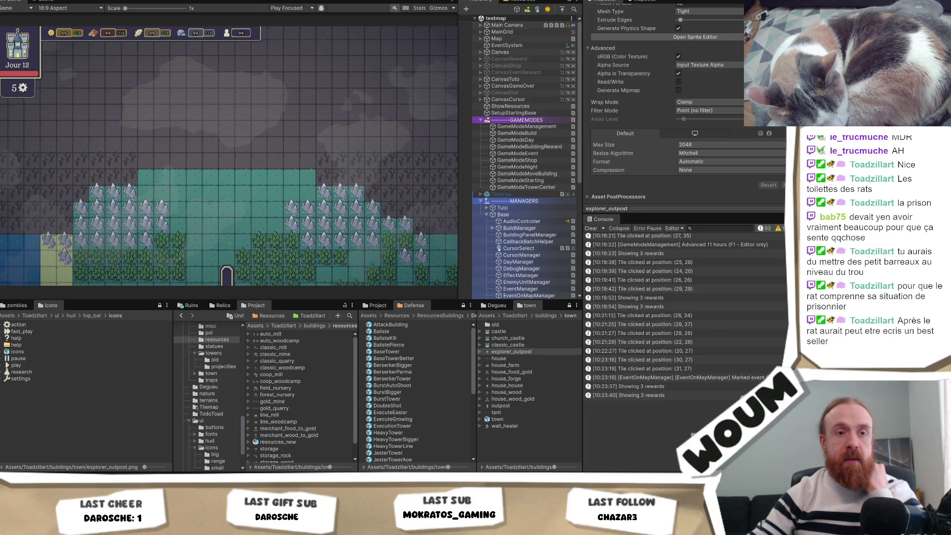
scroll(694, 99, up, 4)
click(709, 40)
click(709, 49)
scroll(727, 74, down, 3)
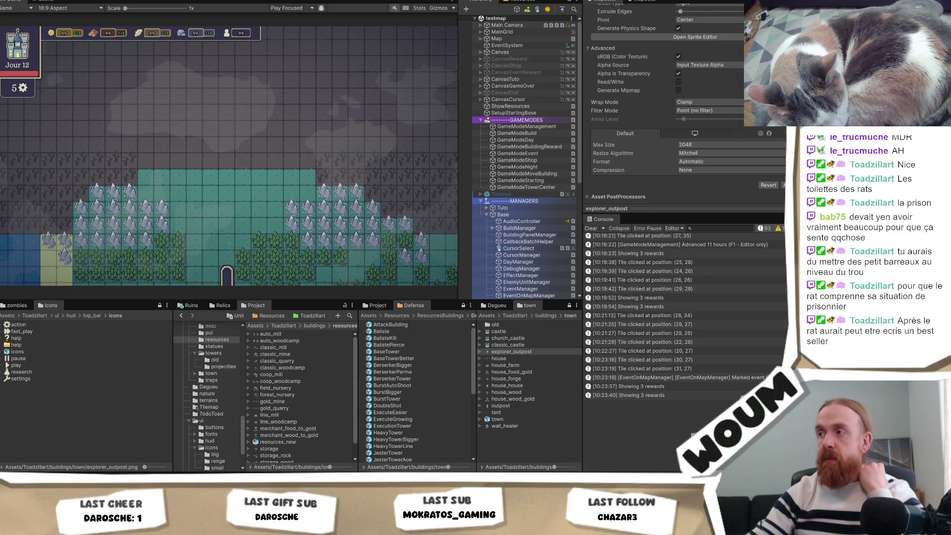
click(508, 365)
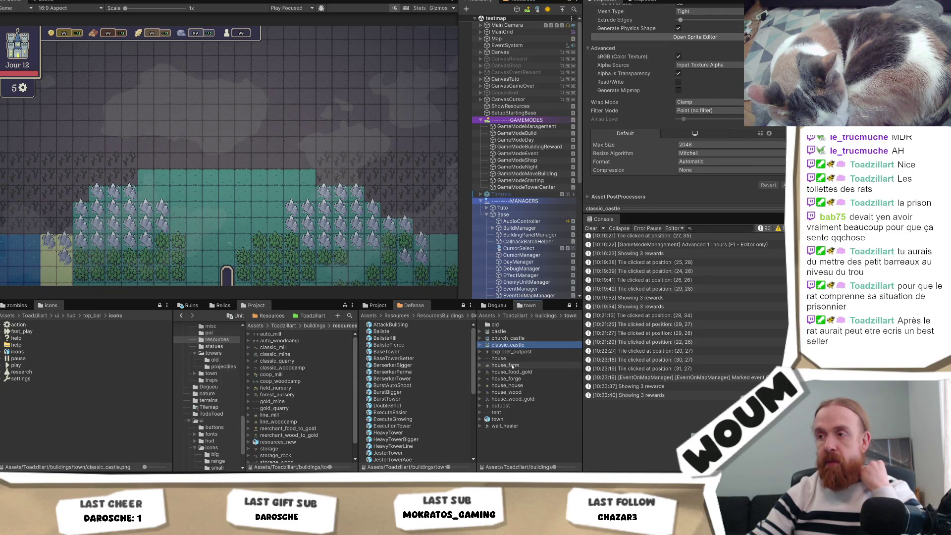
scroll(672, 145, up, 3)
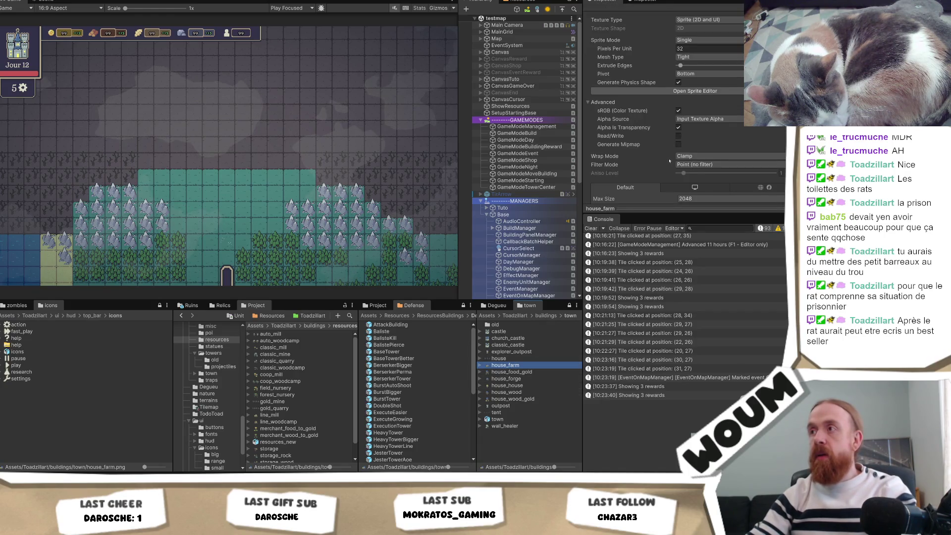
key(Down)
key(Down)
key(Down)
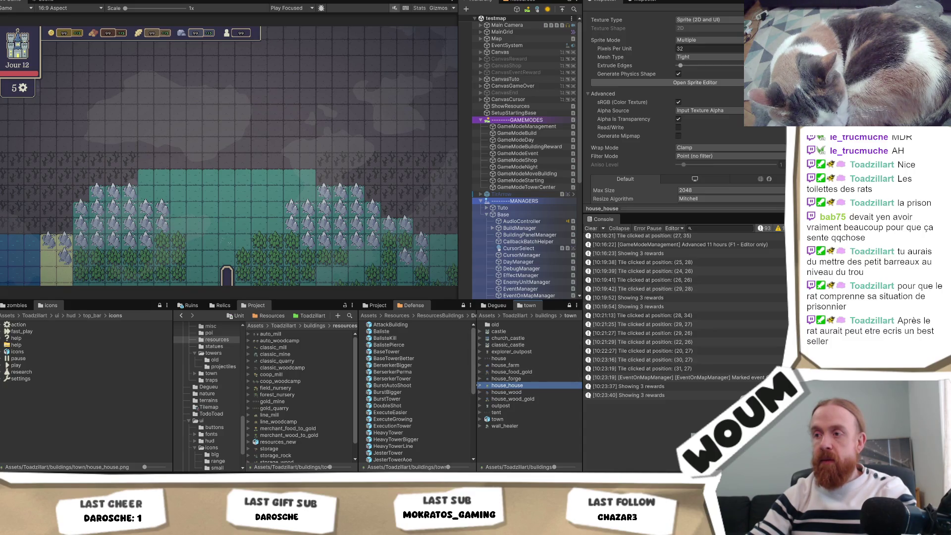
click(704, 39)
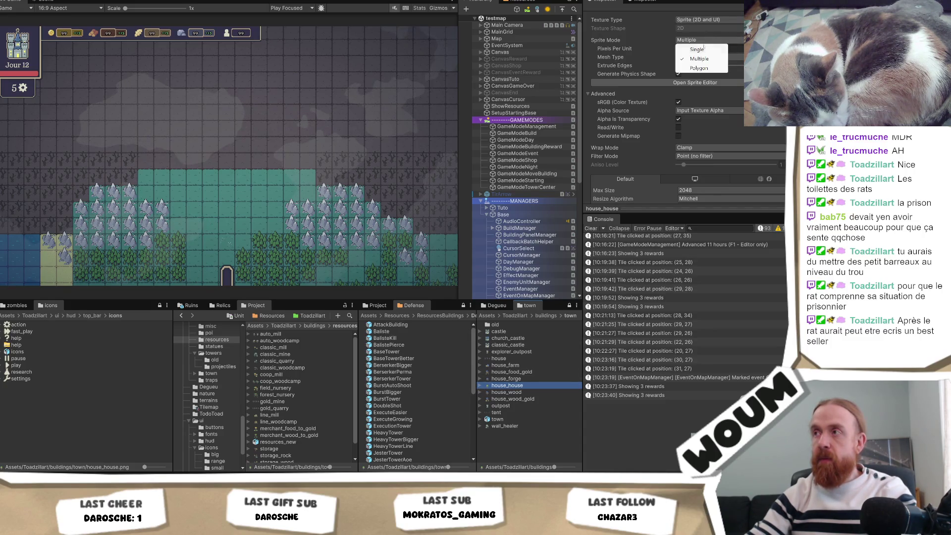
click(704, 49)
scroll(784, 180, down, 5)
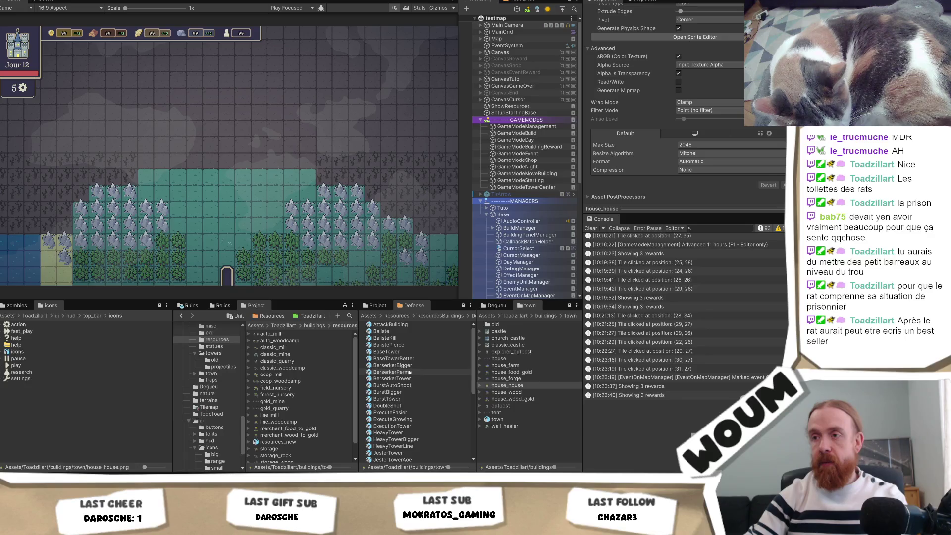
click(431, 316)
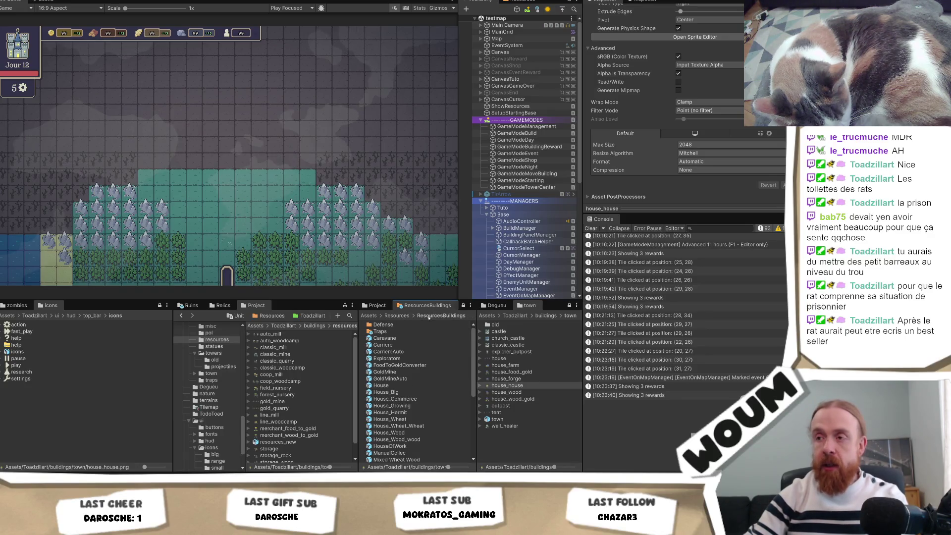
Check House_Big, then select House_Wheat_Wheat and its house_farm Sprite Ontile Element 0 entry.
click(415, 392)
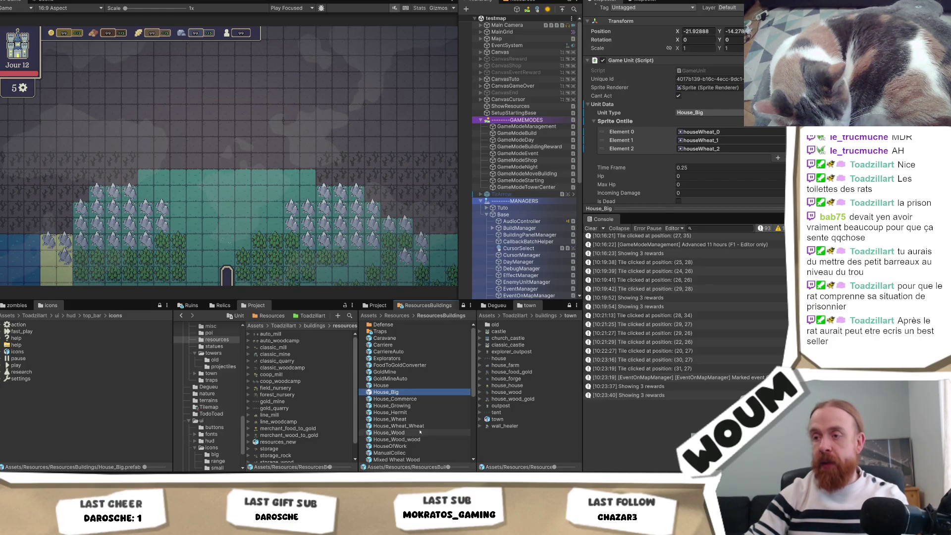
scroll(416, 433, down, 2)
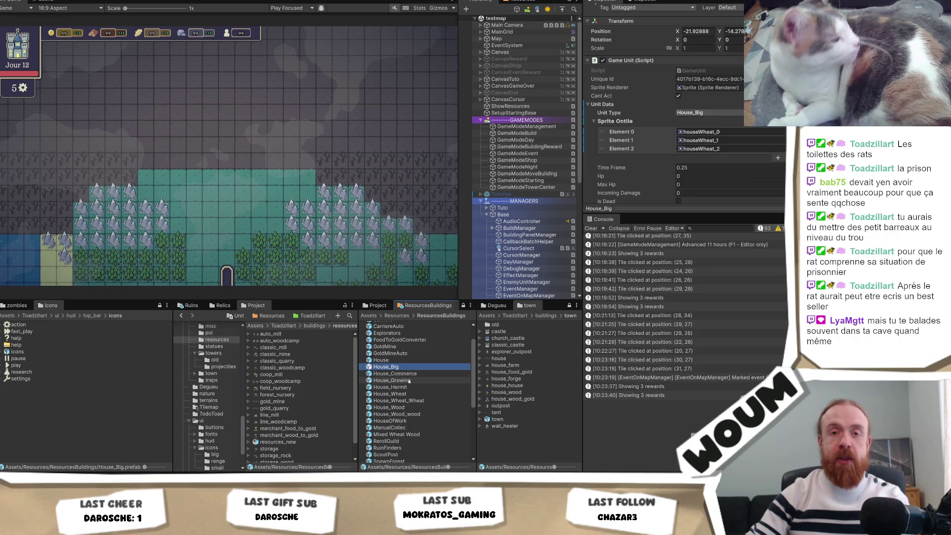
scroll(411, 392, down, 3)
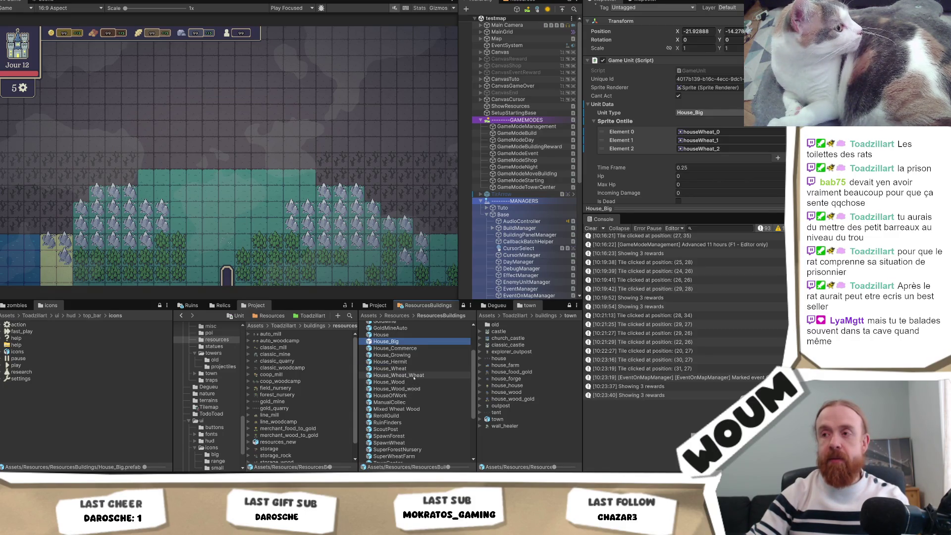
click(399, 375)
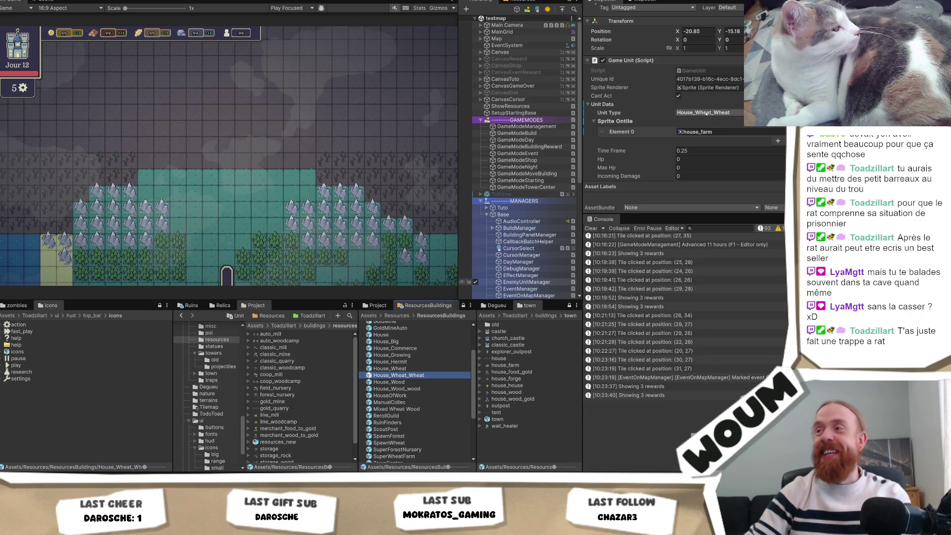
click(698, 132)
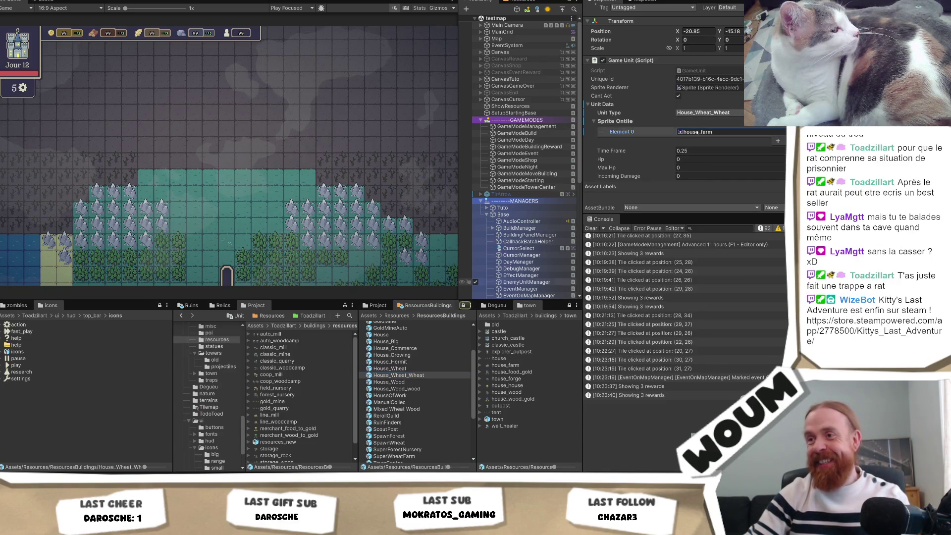
Paste house_farm into House_Wheat's Sprite Ontile Element 0 and Sprite On UI, then select House_Wood.
click(698, 132)
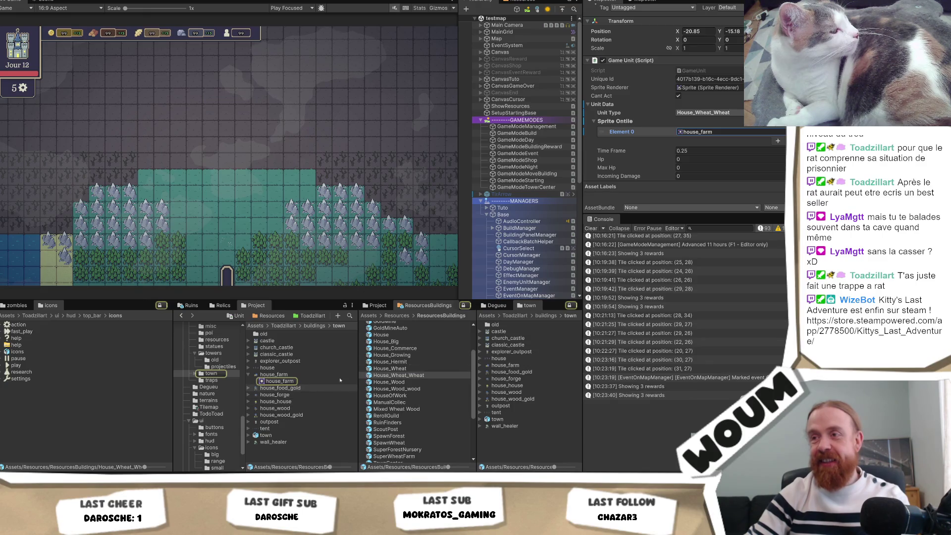
click(427, 369)
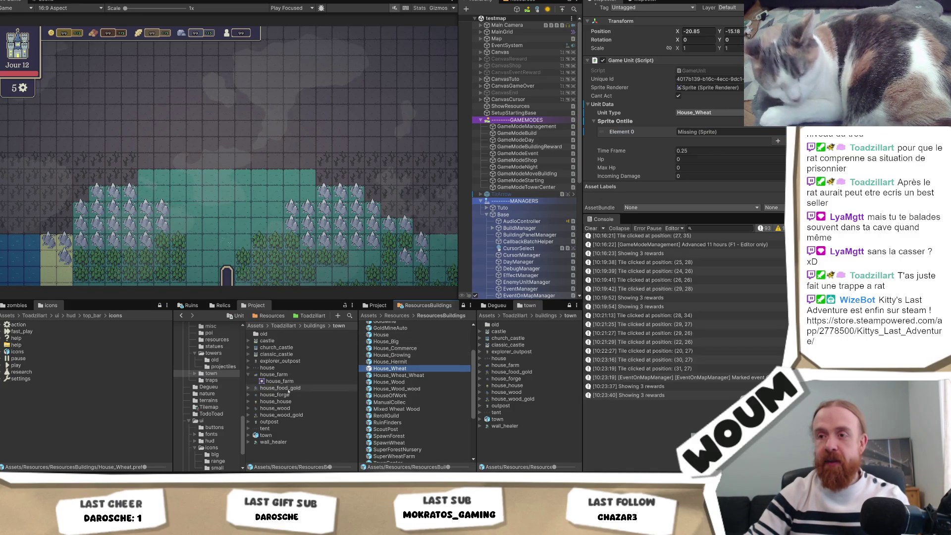
scroll(727, 113, down, 3)
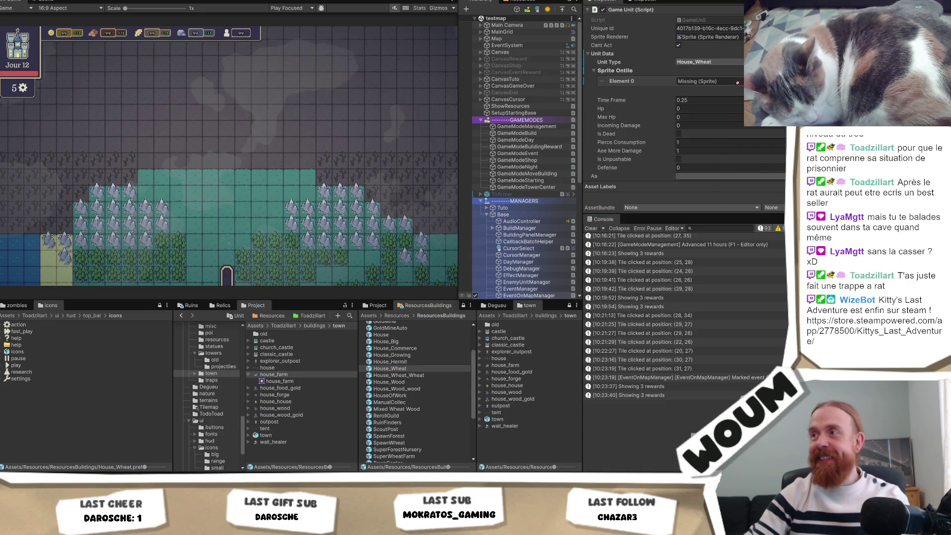
click(716, 81)
key(ctrl+v)
click(716, 81)
scroll(722, 136, down, 8)
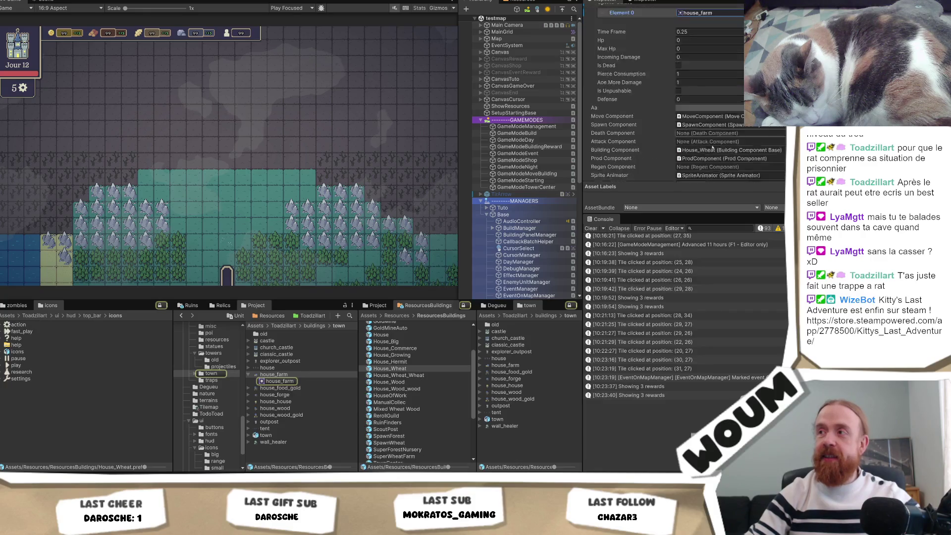
key(ctrl+v)
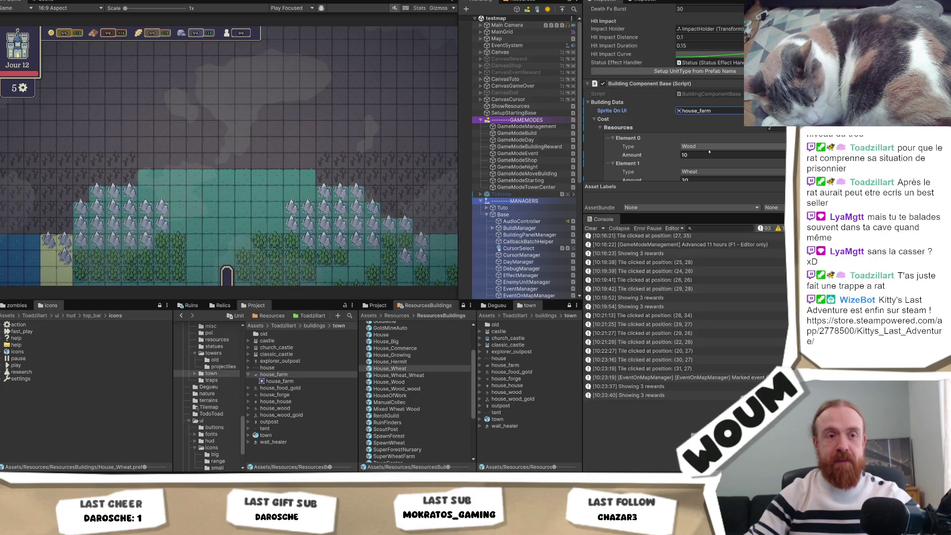
click(435, 384)
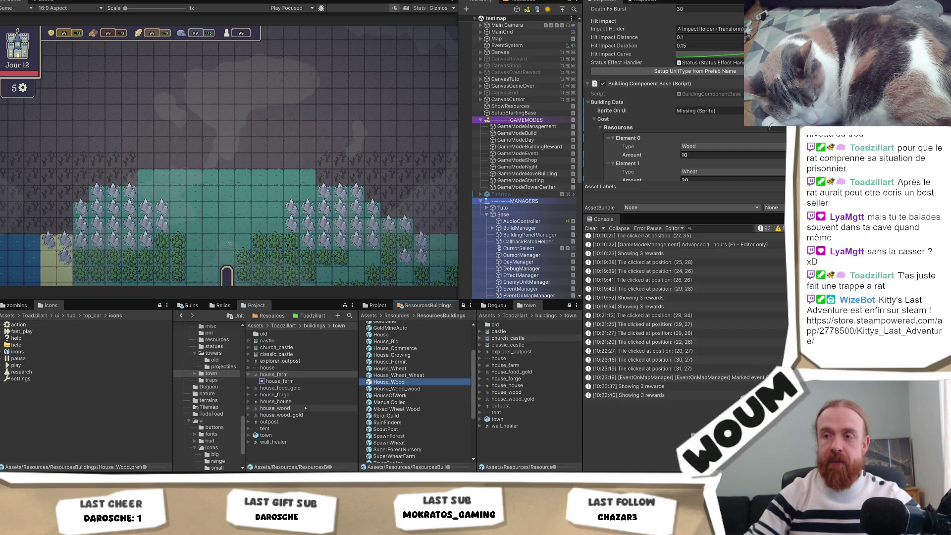
Assign house_wood to House_Wood's Sprite On UI and Sprite Ontile Element 0.
scroll(709, 105, down, 3)
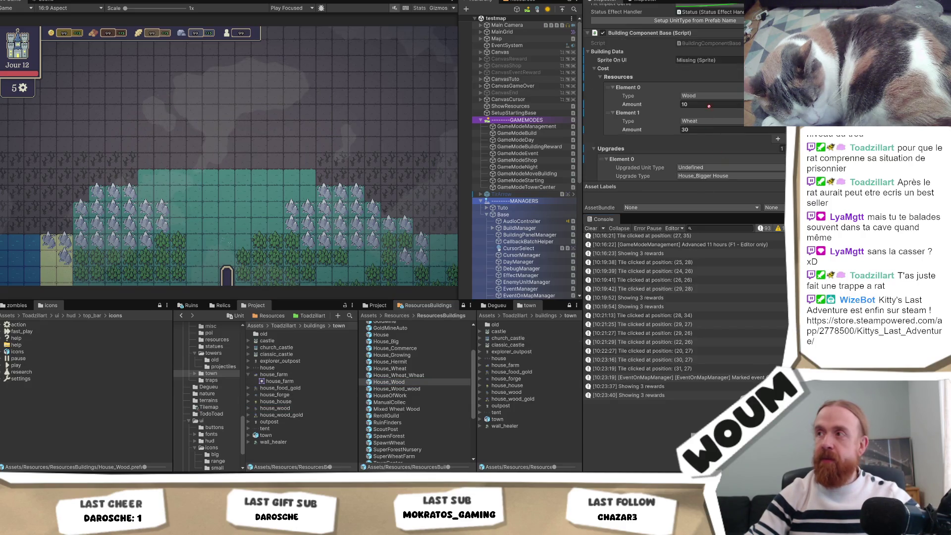
click(709, 60)
scroll(694, 113, up, 10)
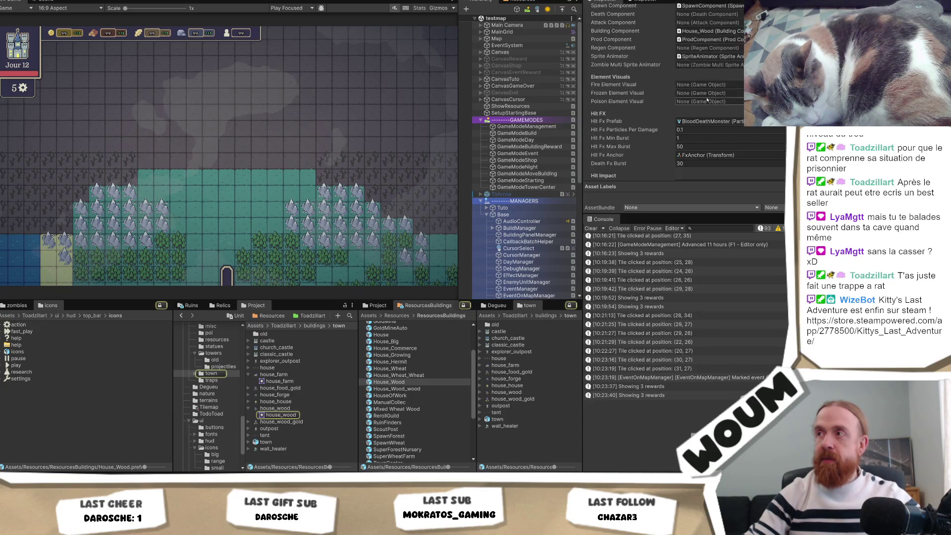
scroll(706, 112, up, 4)
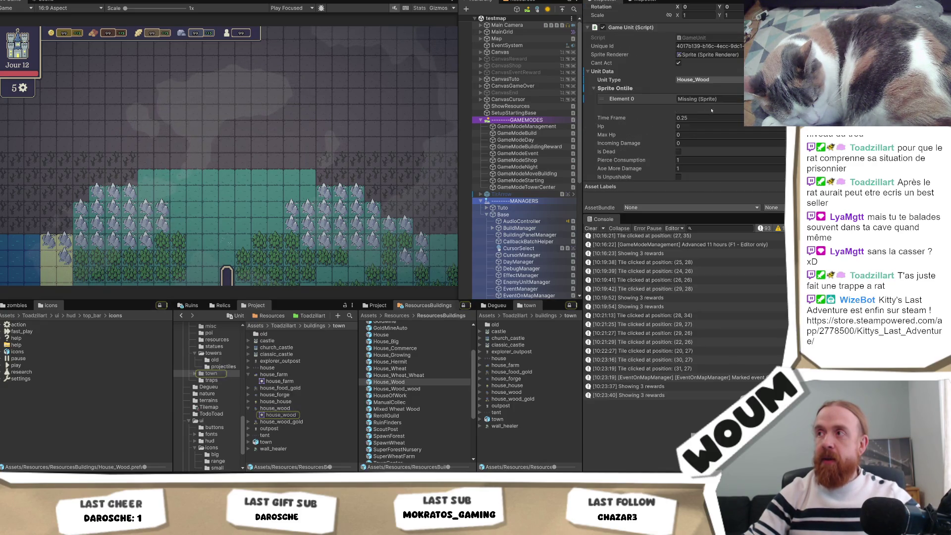
key(ctrl+v)
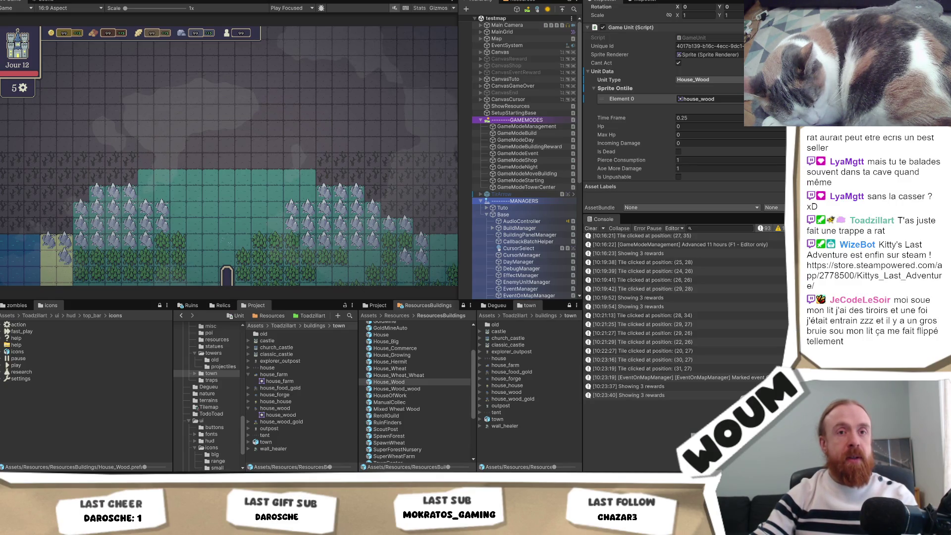
click(708, 99)
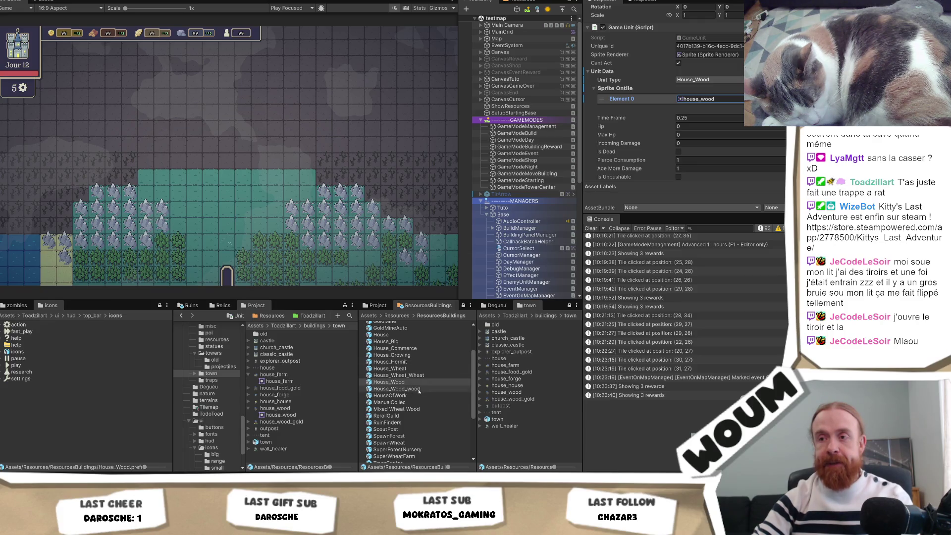
Open House_Growing in prefab mode and assign house_house to its Sprite Ontile Element 0 and Sprite On UI.
double_click(391, 354)
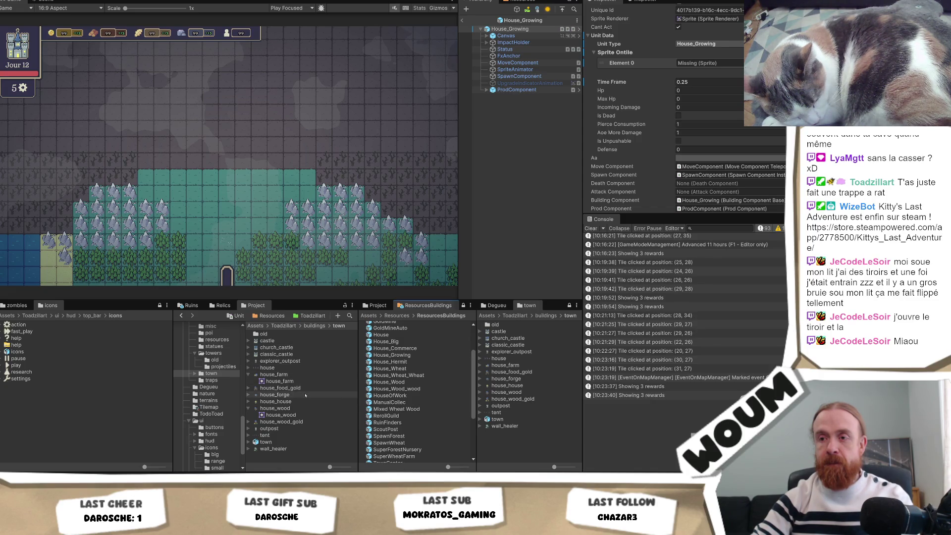
scroll(690, 66, up, 2)
click(698, 88)
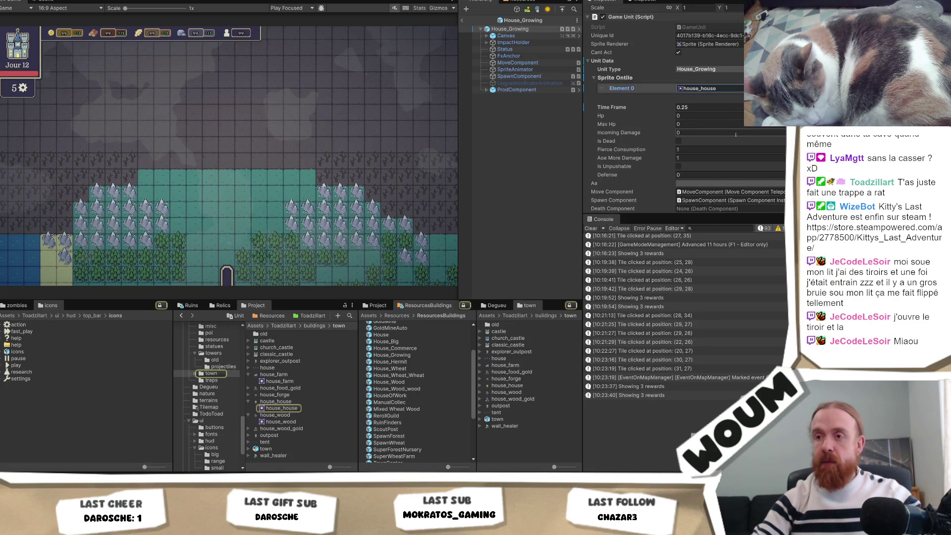
scroll(708, 158, down, 10)
scroll(703, 165, down, 3)
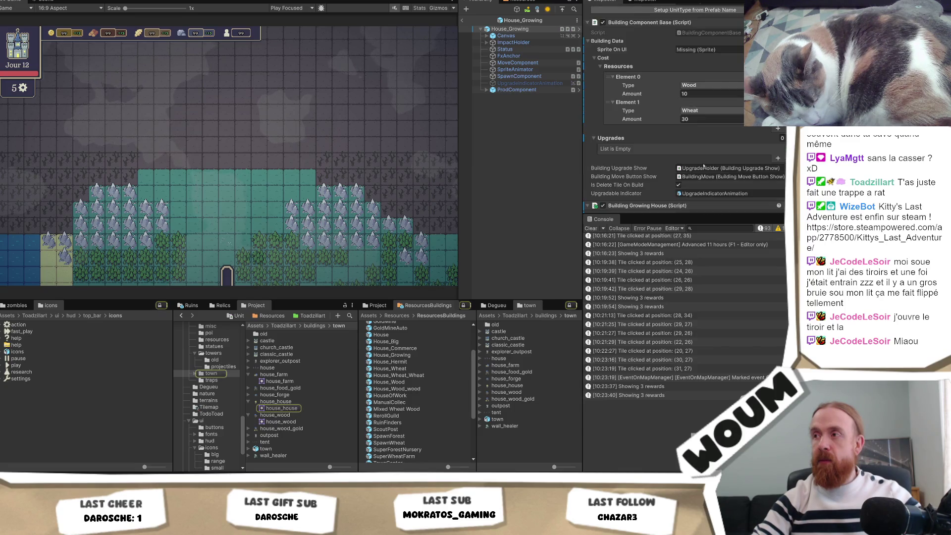
scroll(709, 137, up, 3)
scroll(708, 137, up, 5)
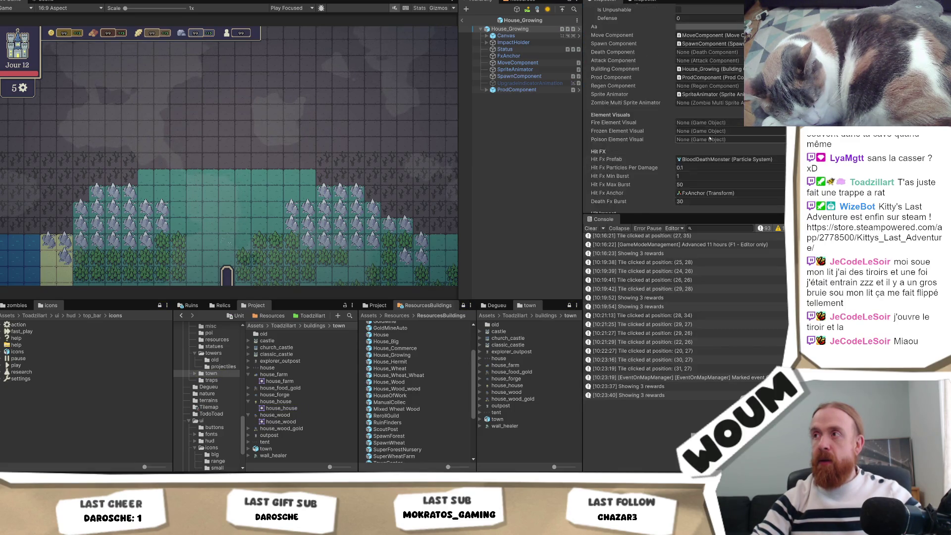
scroll(711, 137, down, 3)
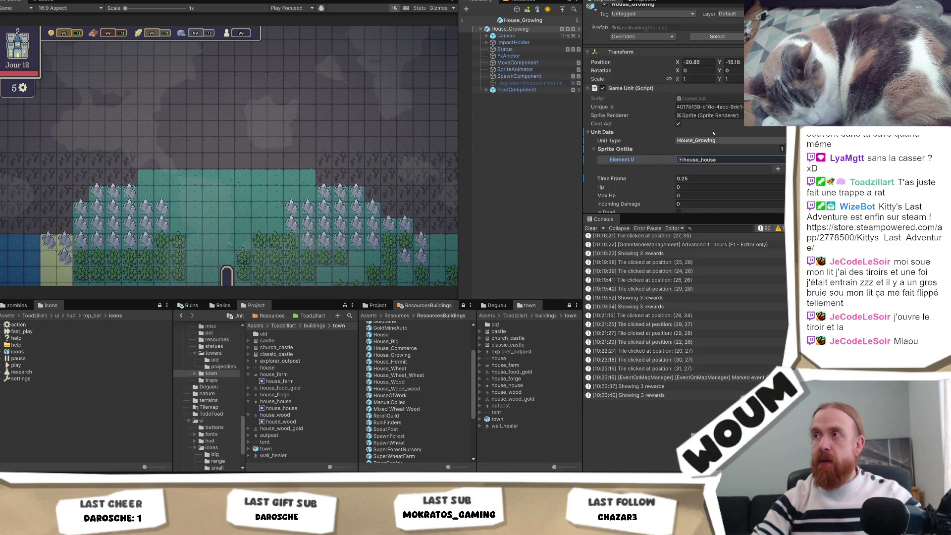
scroll(702, 137, down, 10)
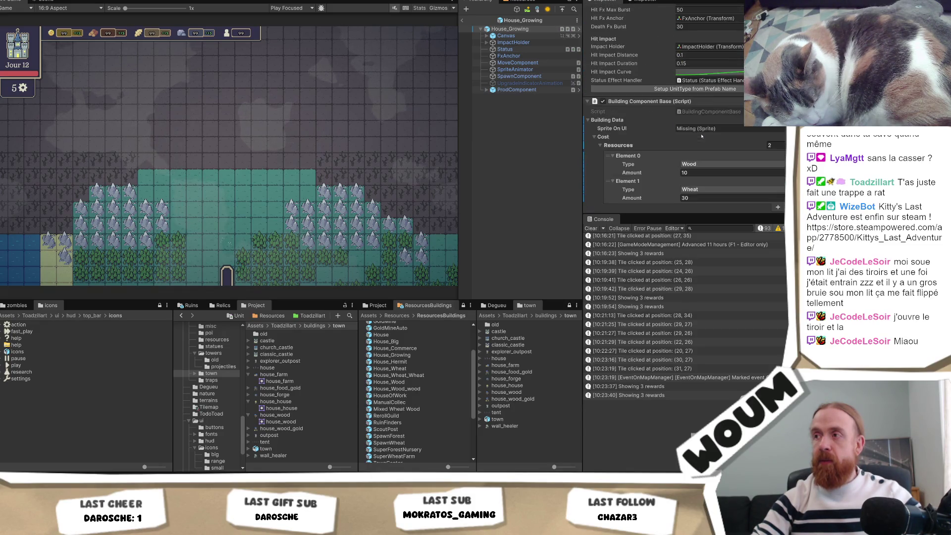
drag(709, 129, 709, 129)
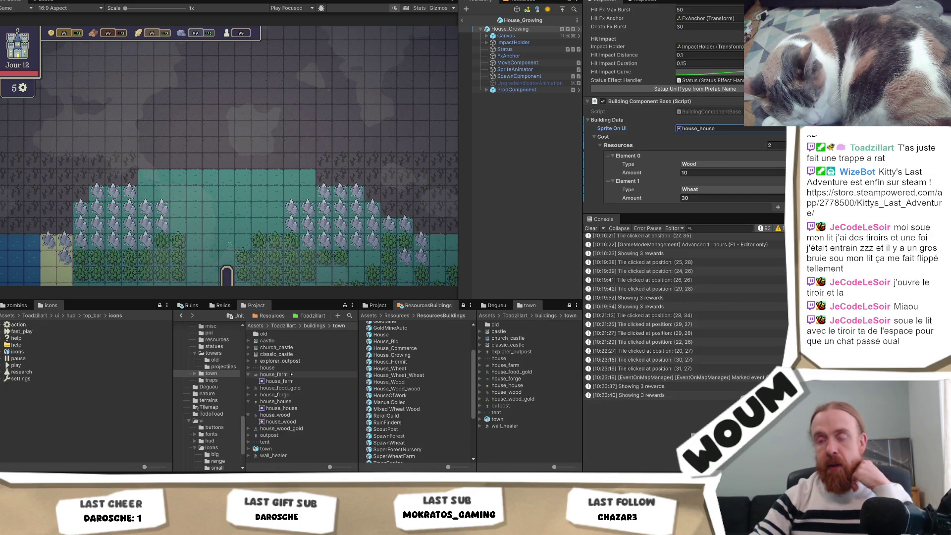
scroll(411, 416, down, 5)
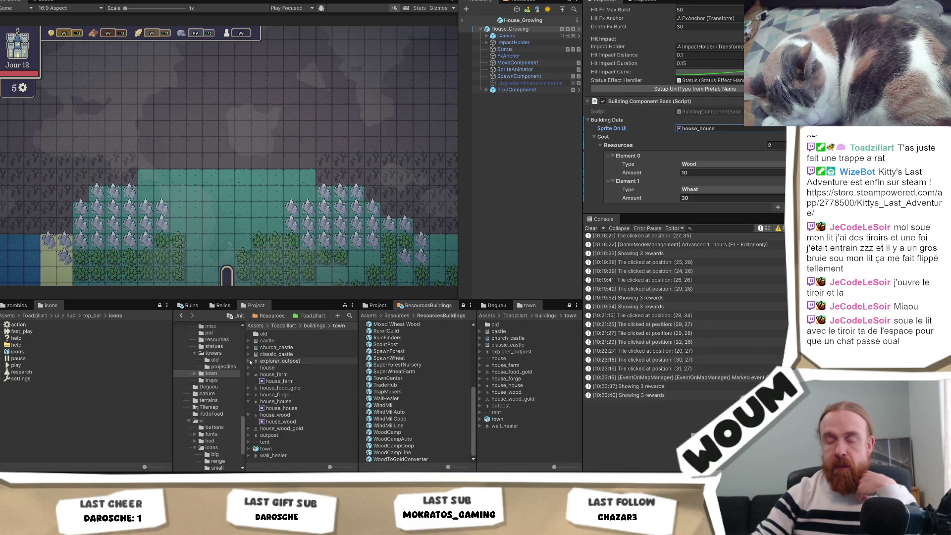
click(255, 362)
click(271, 361)
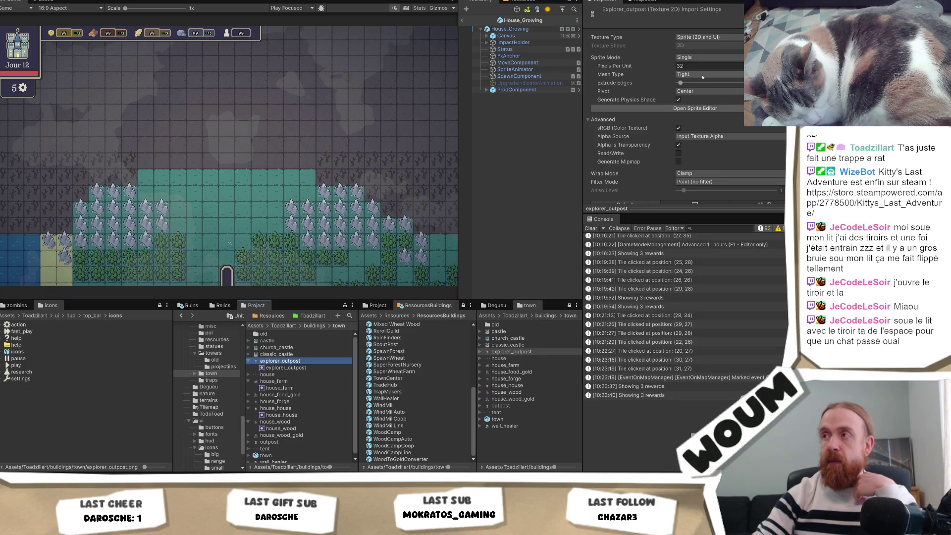
scroll(408, 422, up, 3)
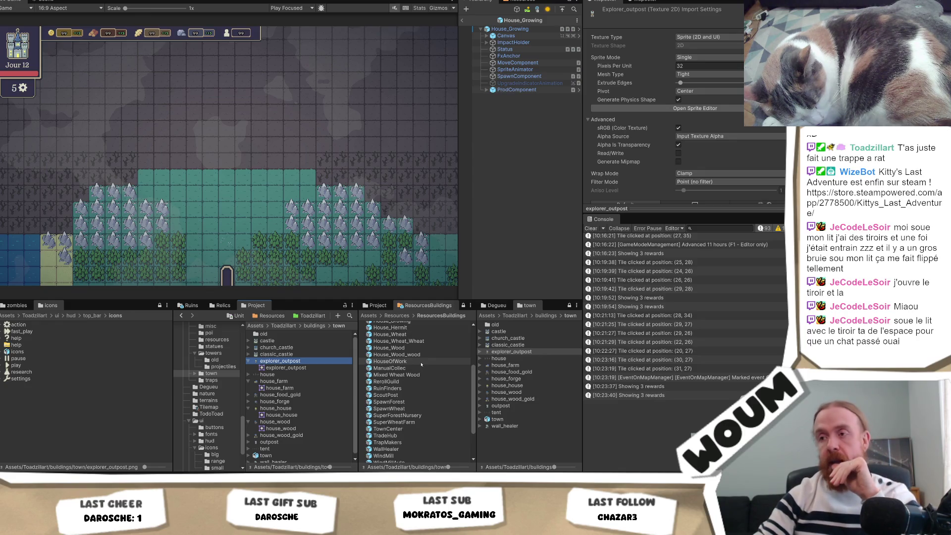
scroll(422, 364, up, 3)
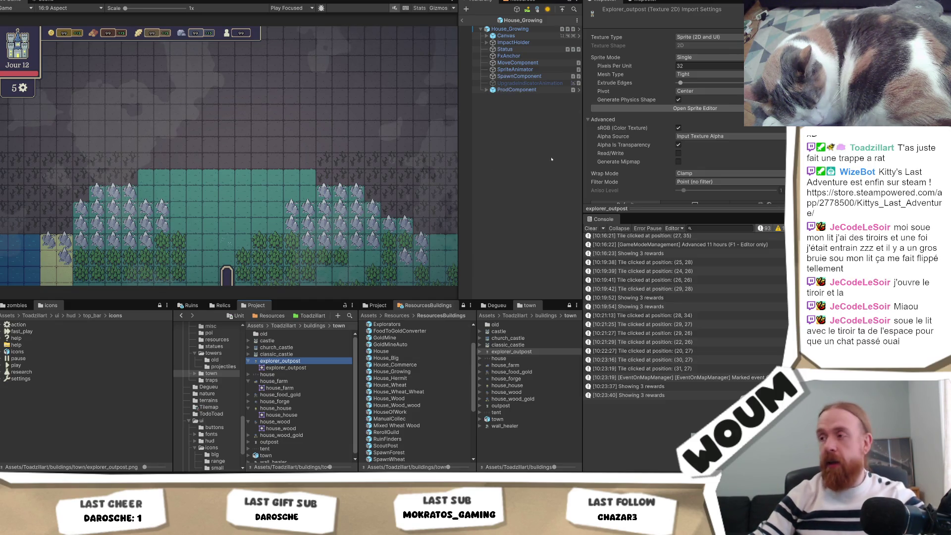
Narrow the Game view slightly and select House_Growing to review its house_house tile sprite.
click(458, 140)
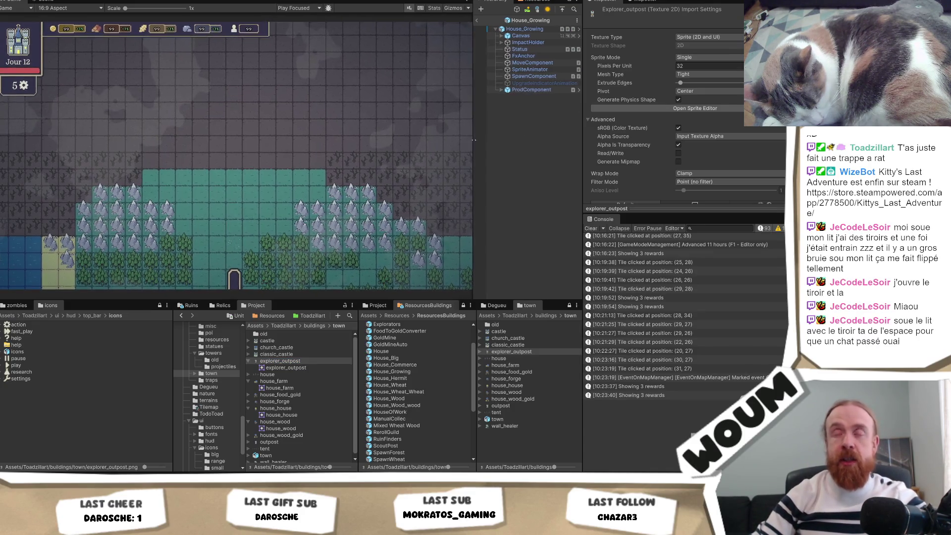
drag(459, 140, 453, 139)
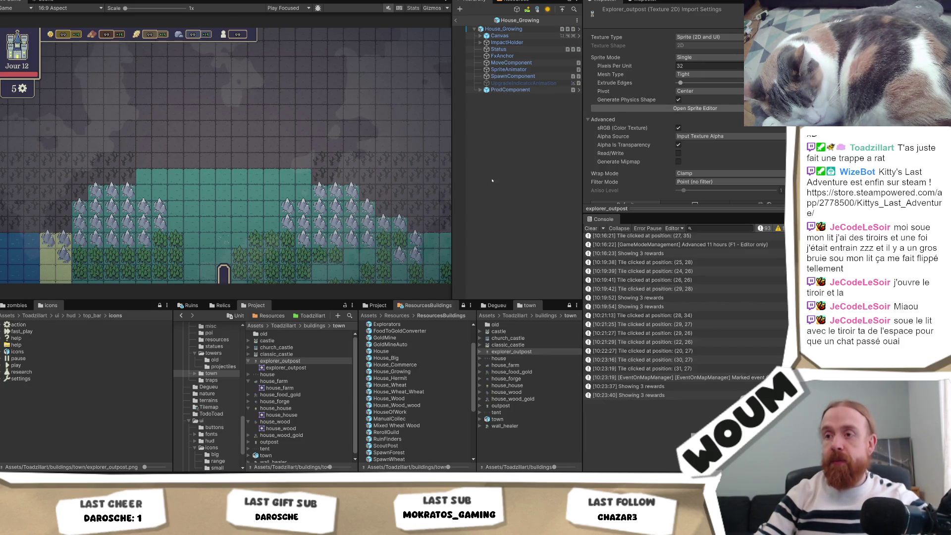
click(514, 29)
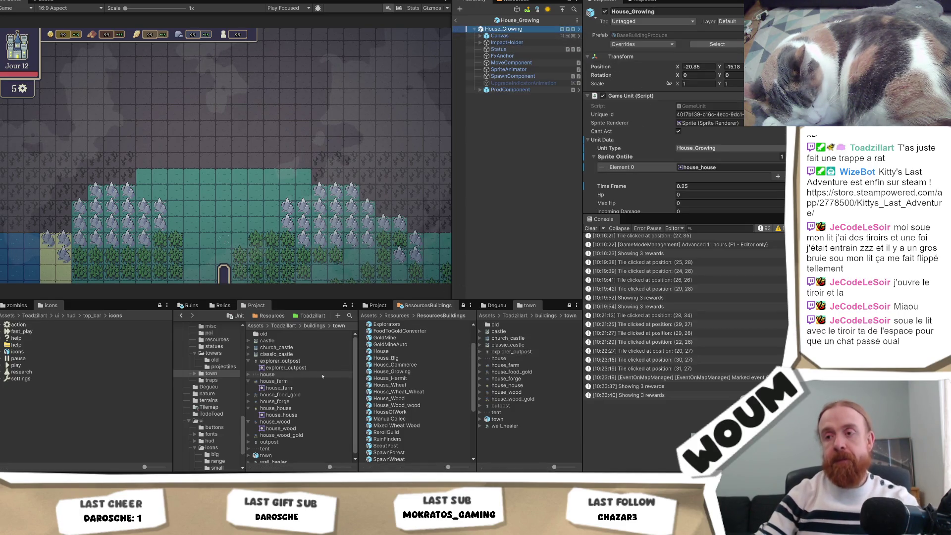
scroll(322, 377, down, 1)
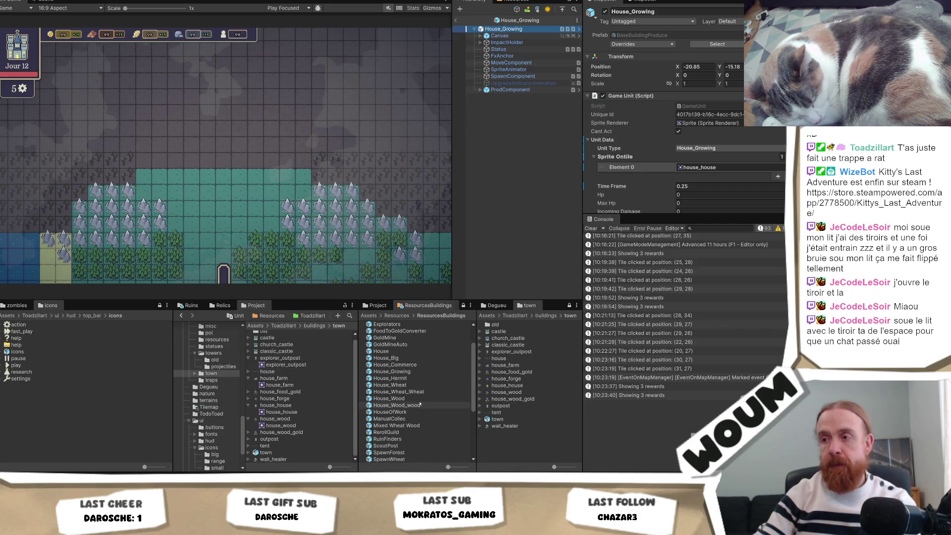
scroll(418, 406, down, 3)
scroll(418, 404, up, 3)
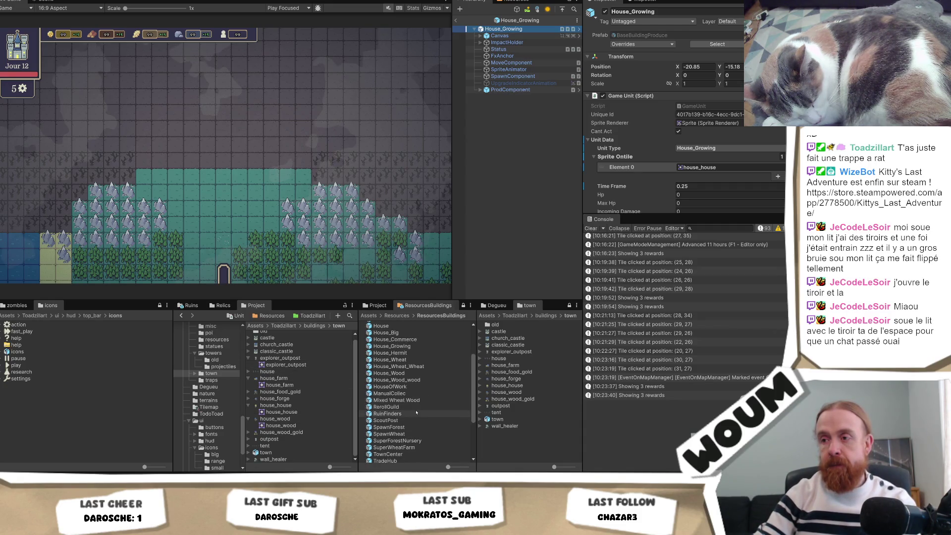
scroll(422, 405, up, 2)
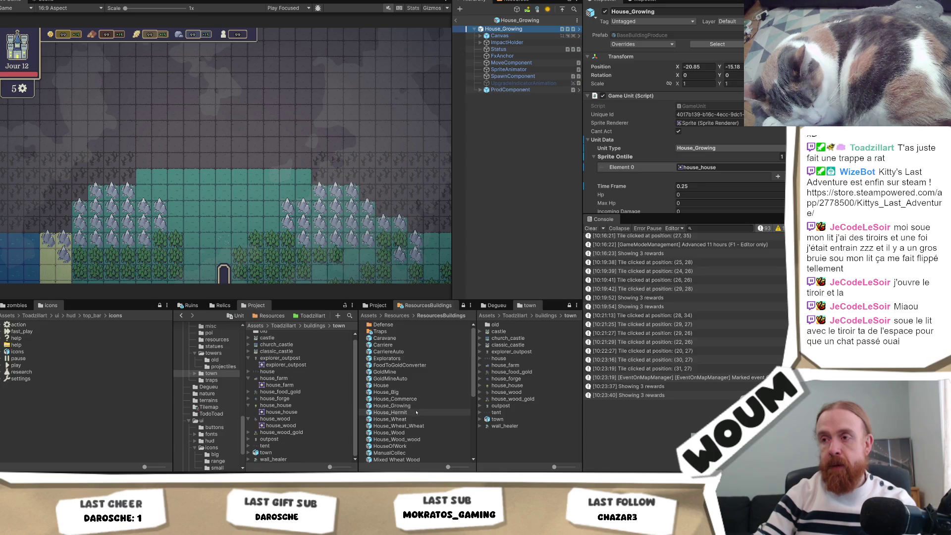
Give the Explorators prefab the explorer_outpost sprite for Sprite Ontile Element 0 and Sprite On UI.
click(416, 359)
scroll(729, 127, down, 2)
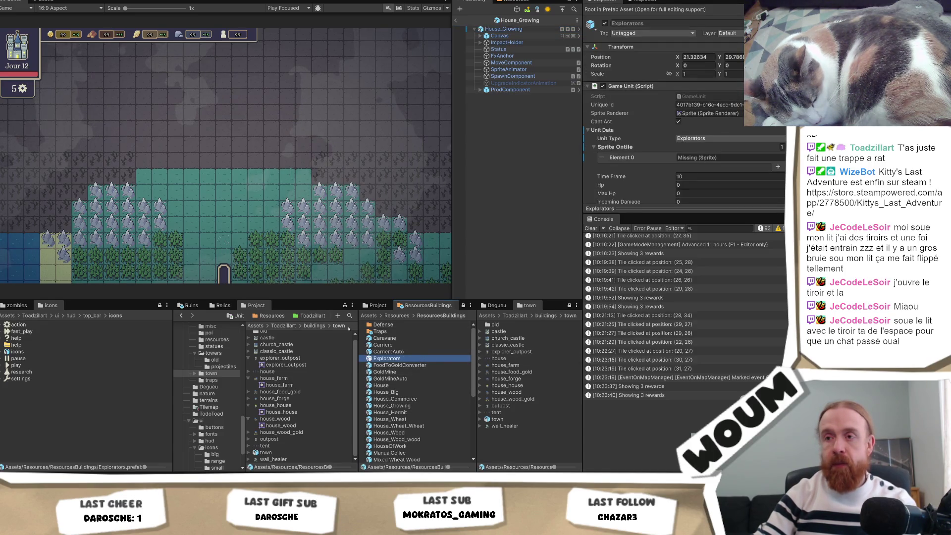
click(295, 358)
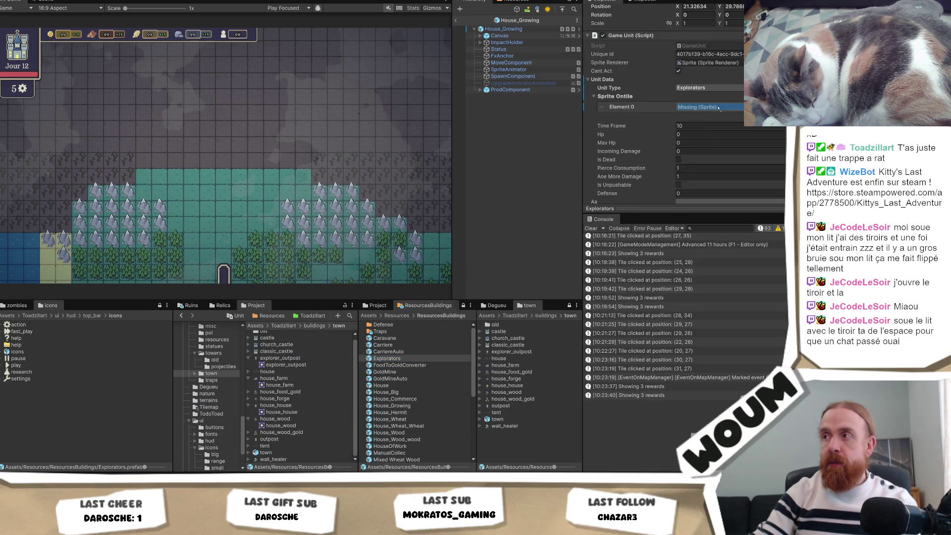
click(708, 107)
scroll(723, 169, down, 10)
scroll(716, 169, down, 5)
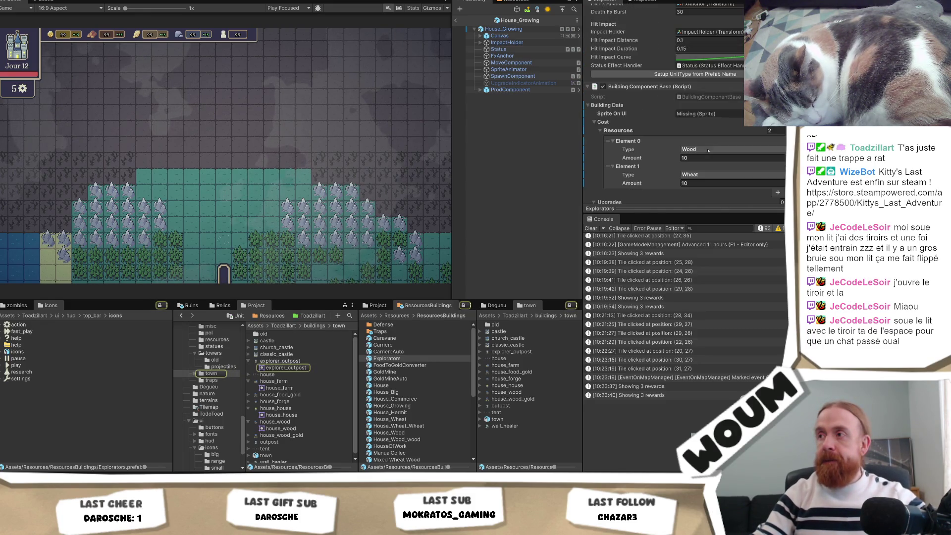
drag(739, 138, 709, 113)
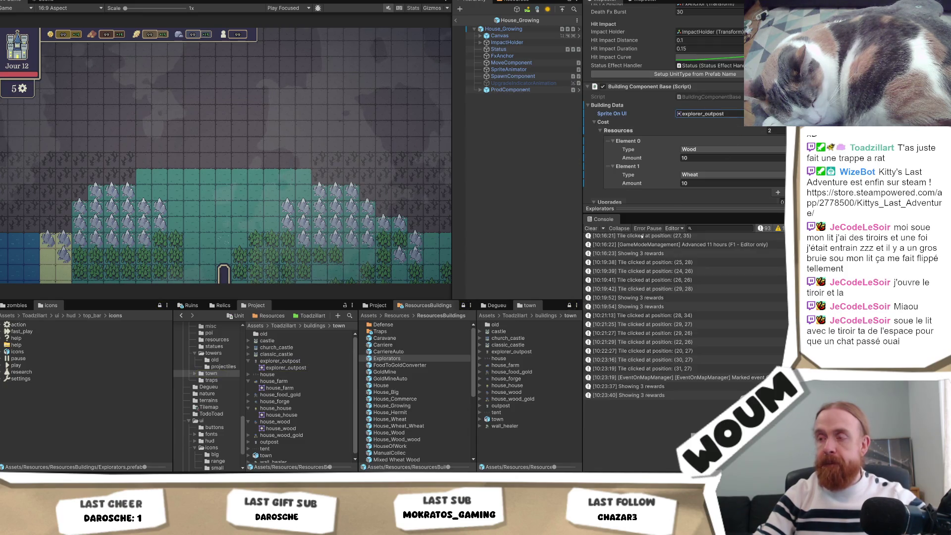
Review the Caravane, CarriereAuto, House_Big, House_Wood and RerollGuild prefabs' sprites.
click(384, 338)
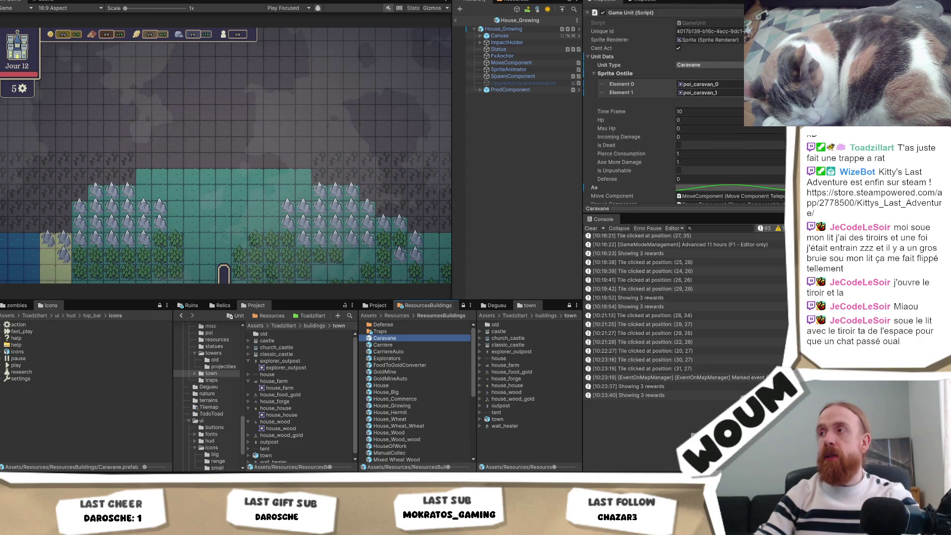
key(Down)
key(Down)
key(Down)
key(Down)
key(Down)
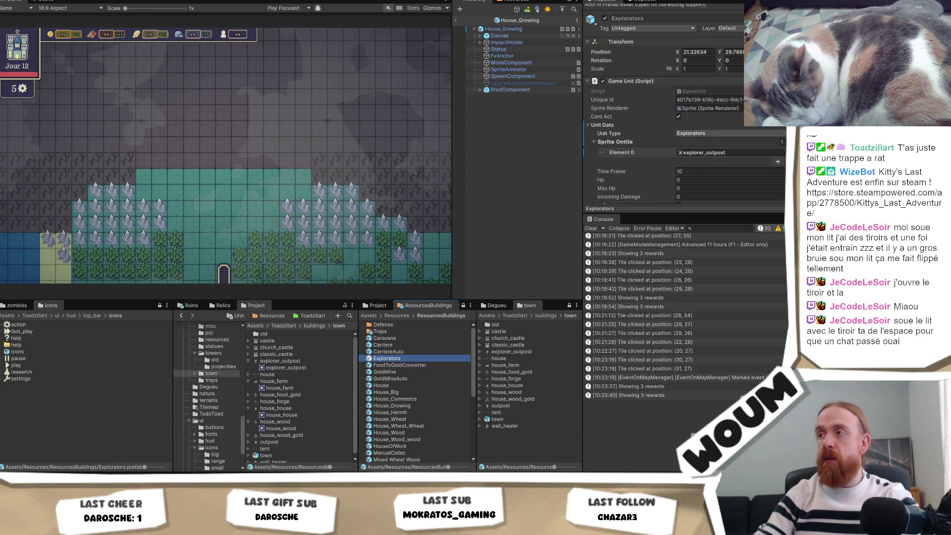
key(Down)
key(Down)
key(Down)
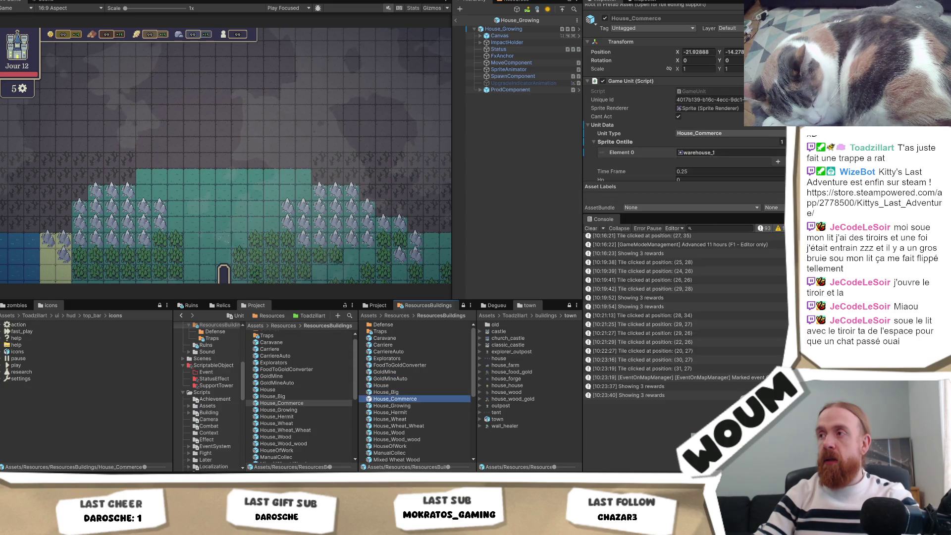
key(Down)
key(Down)
key(Down)
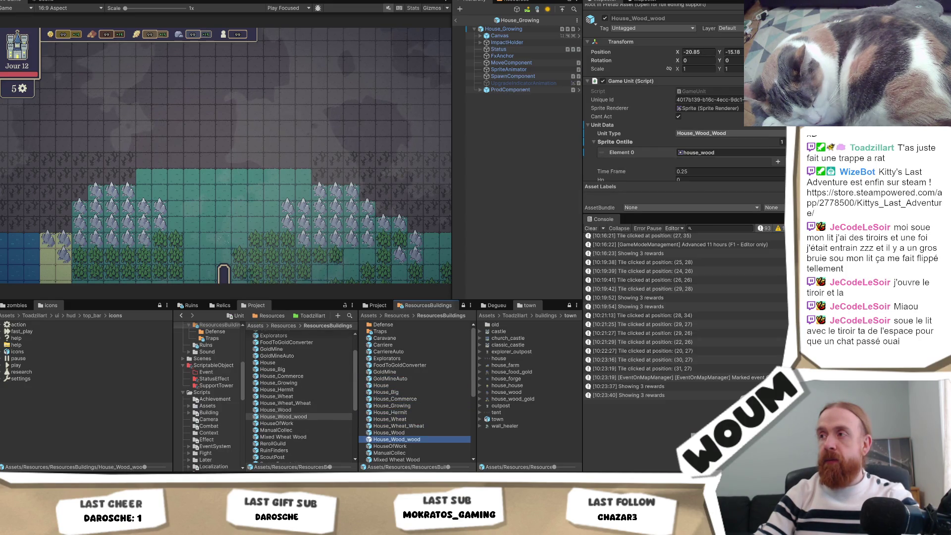
key(Down)
key(Down)
key(Down)
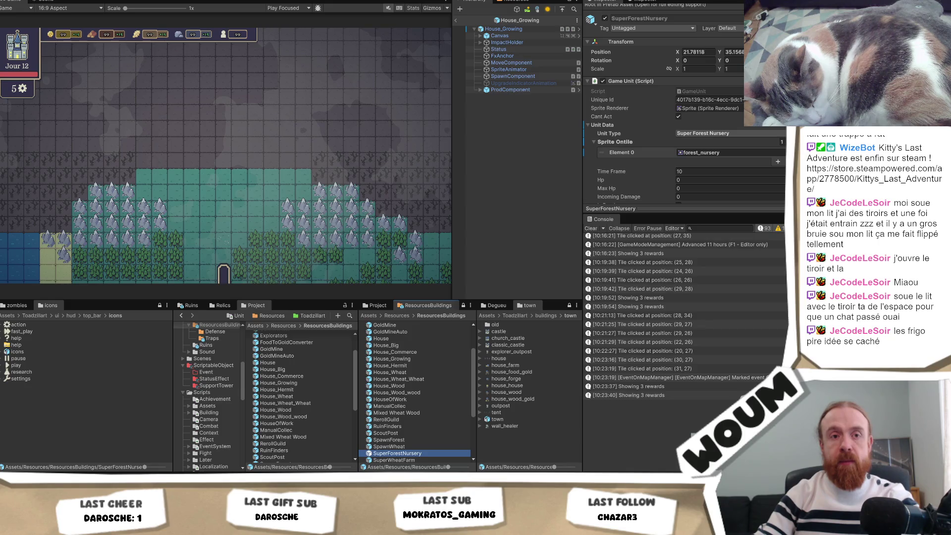
Check the tile sprites of the WallHealer, WoodCamp and WoodCampAuto prefabs.
key(Down)
key(Down)
key(Down)
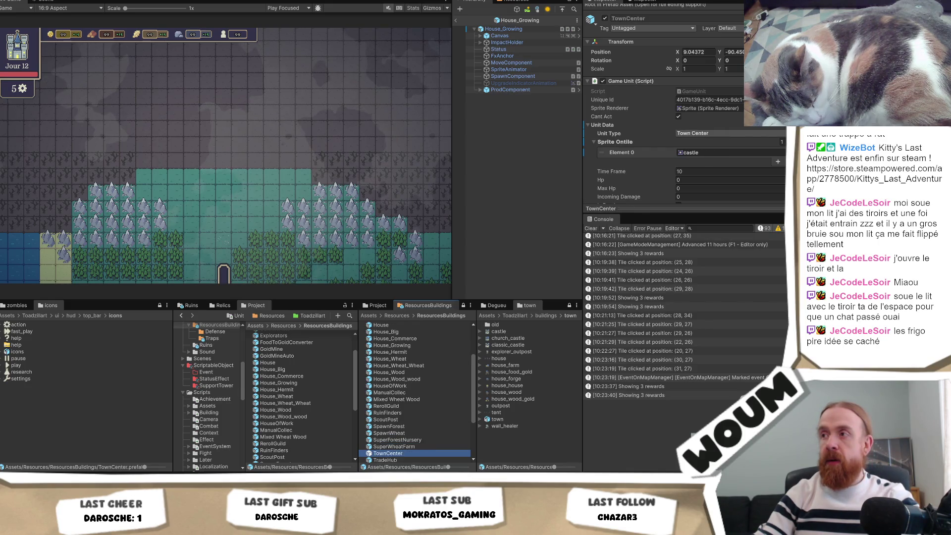
key(Down)
key(Down)
key(Down)
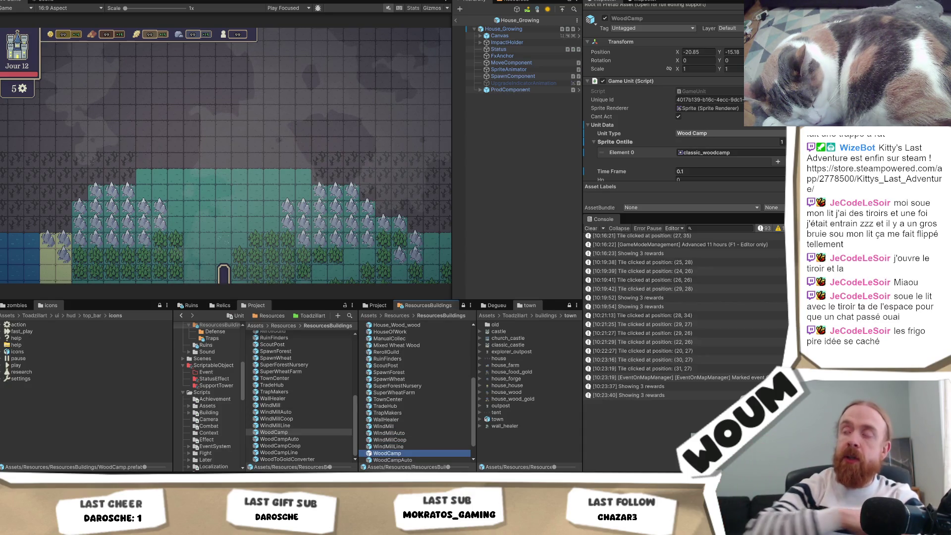
key(Down)
key(Down)
key(Down)
key(Down)
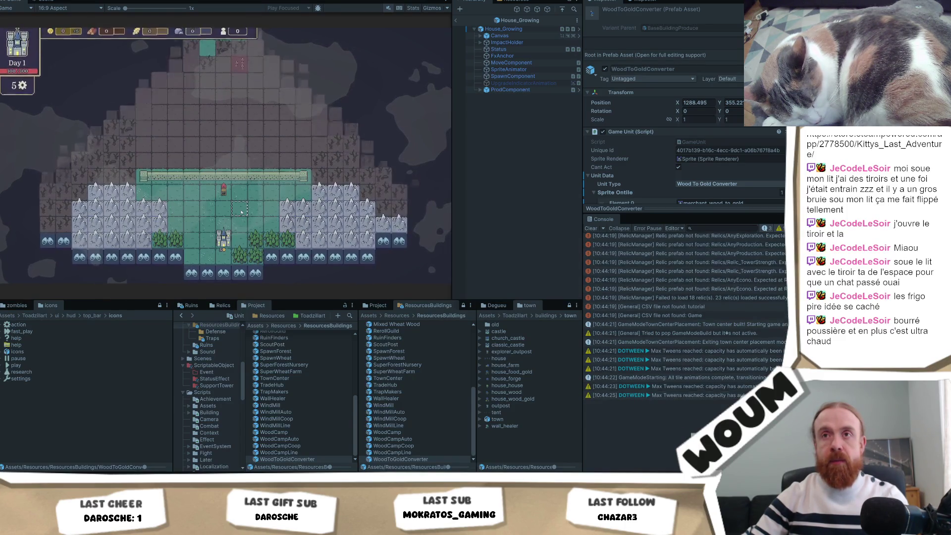
Select an empty map tile and press F1 to jump 11 hours to Day 2's Timber, Chopping or Automatic Chopping kit.
mouse_move(240, 64)
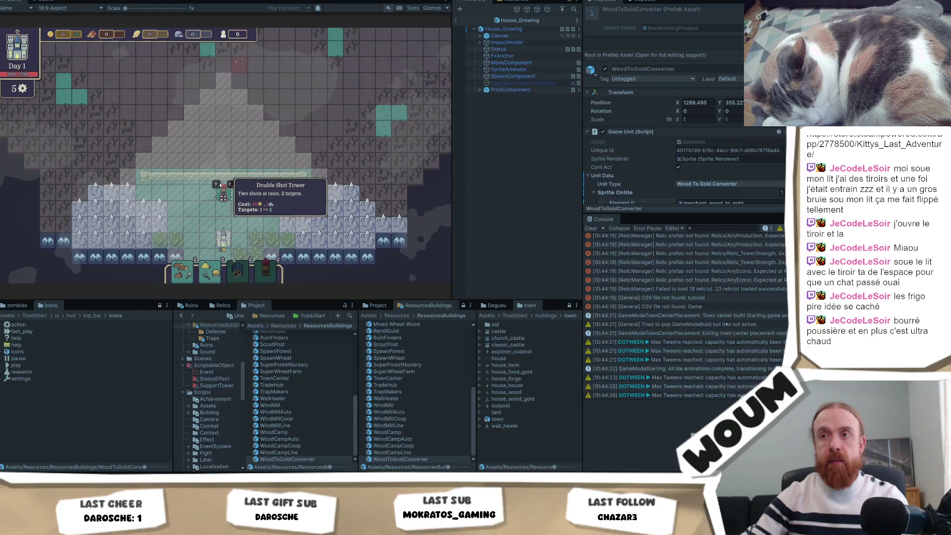
mouse_move(229, 237)
mouse_move(189, 276)
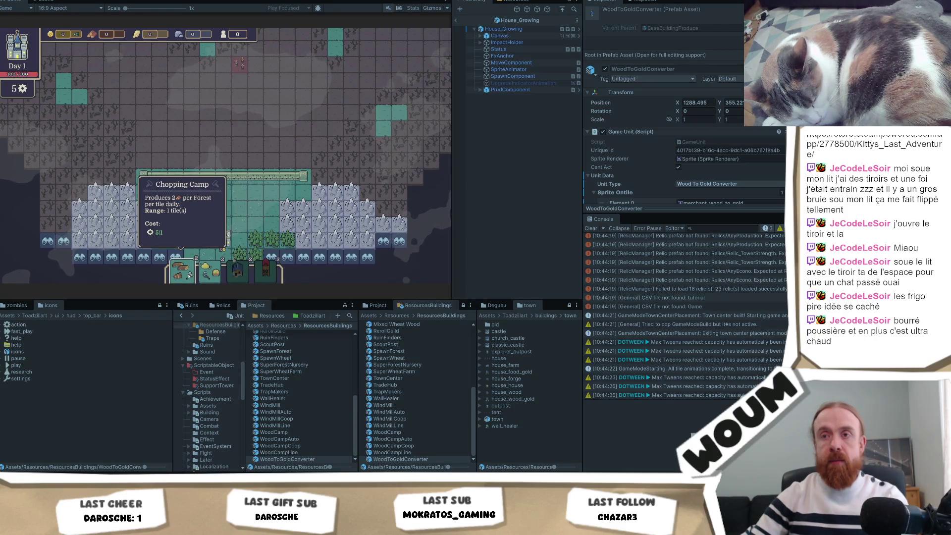
mouse_move(253, 274)
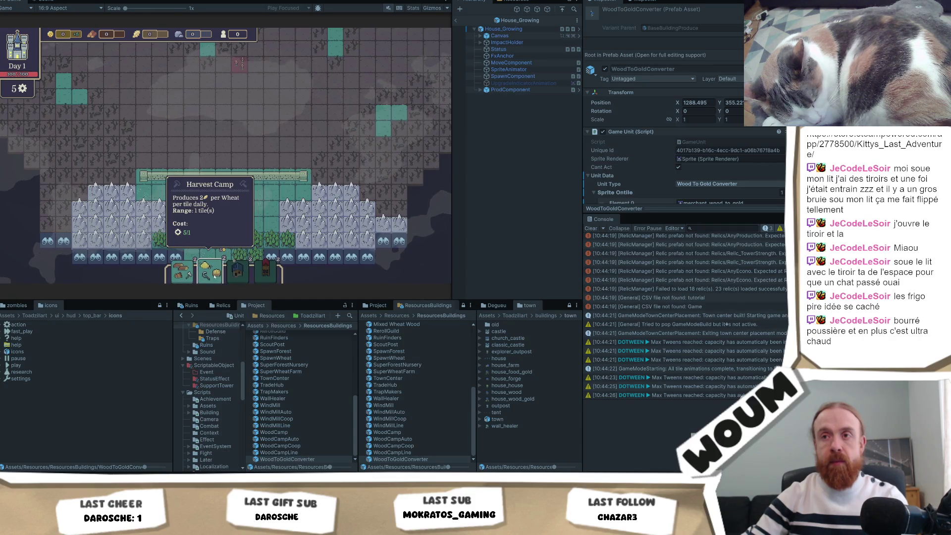
click(249, 205)
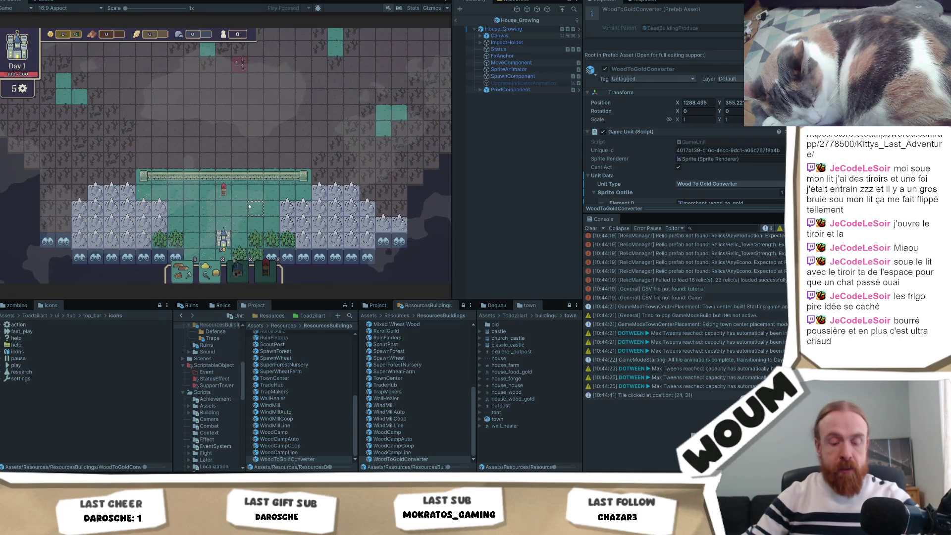
key(F1)
mouse_move(221, 167)
mouse_move(112, 160)
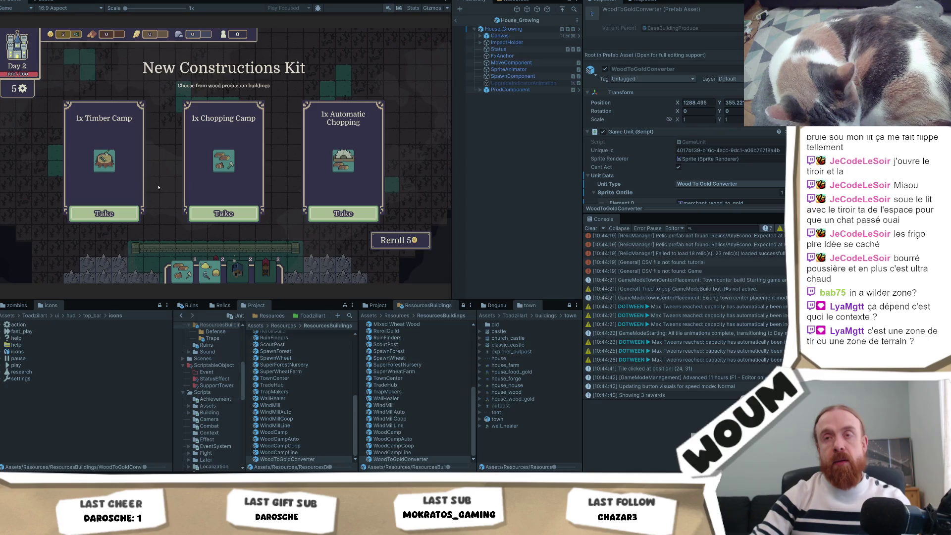
mouse_move(107, 169)
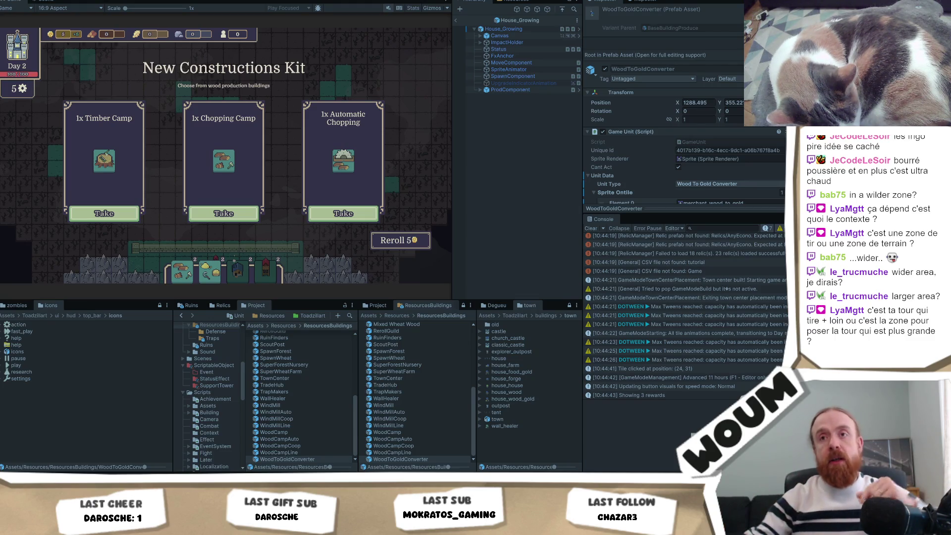
Take the 1x Timber Camp reward, then try picking up hand building cards for placement.
click(102, 212)
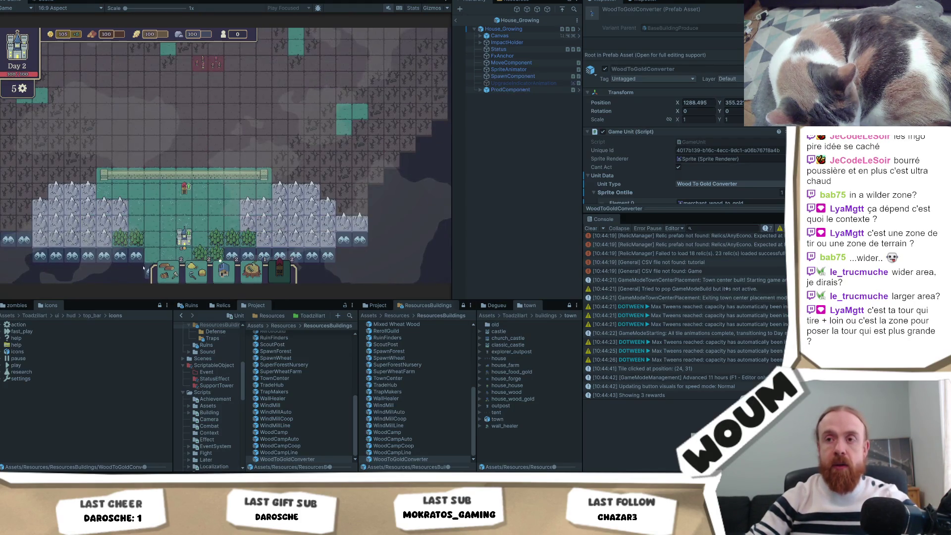
click(168, 271)
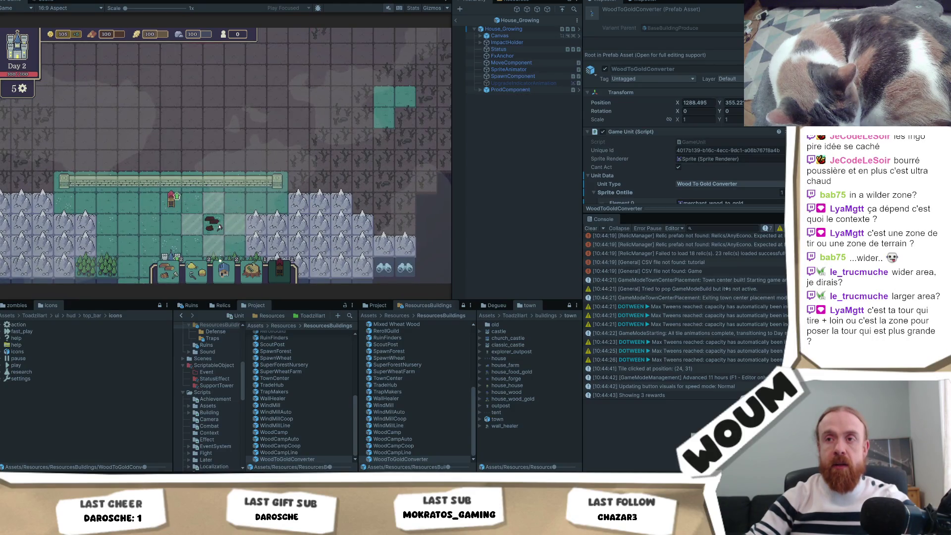
right_click(212, 222)
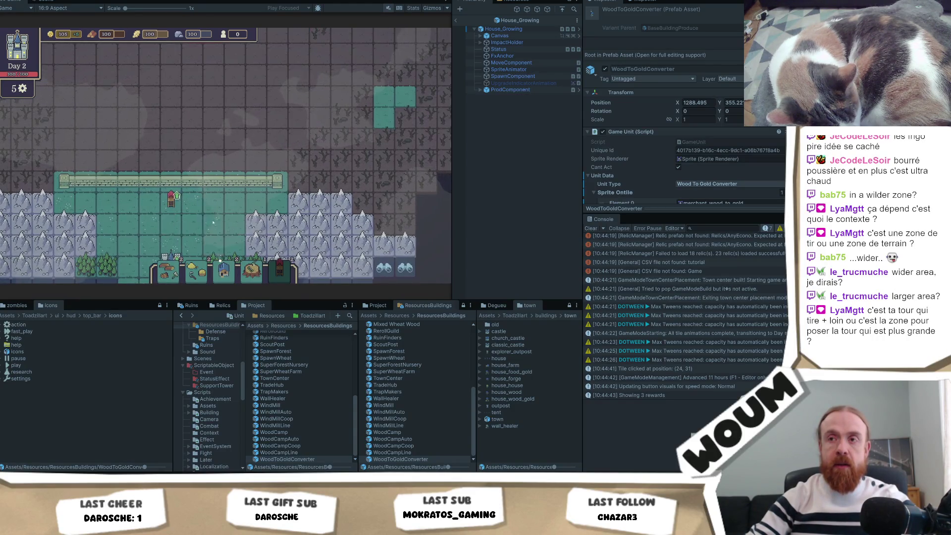
click(251, 272)
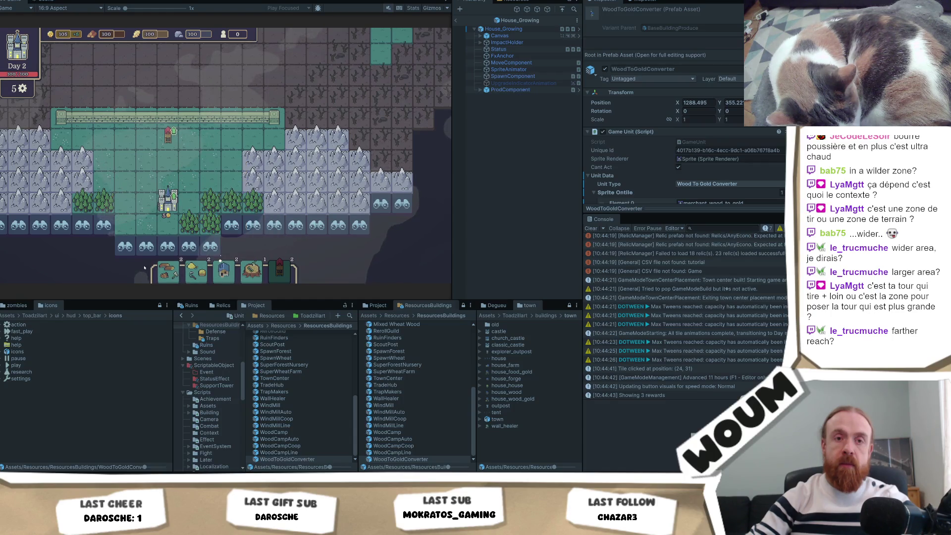
Drag the Chopping Camp card onto a forest tile beside the Town Center, then preview another card's placement.
mouse_move(169, 270)
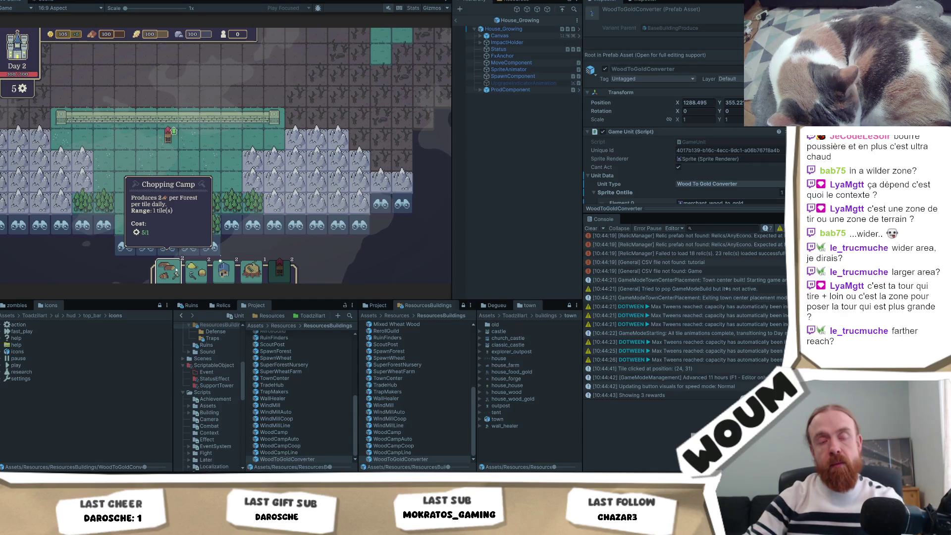
drag(176, 270, 167, 201)
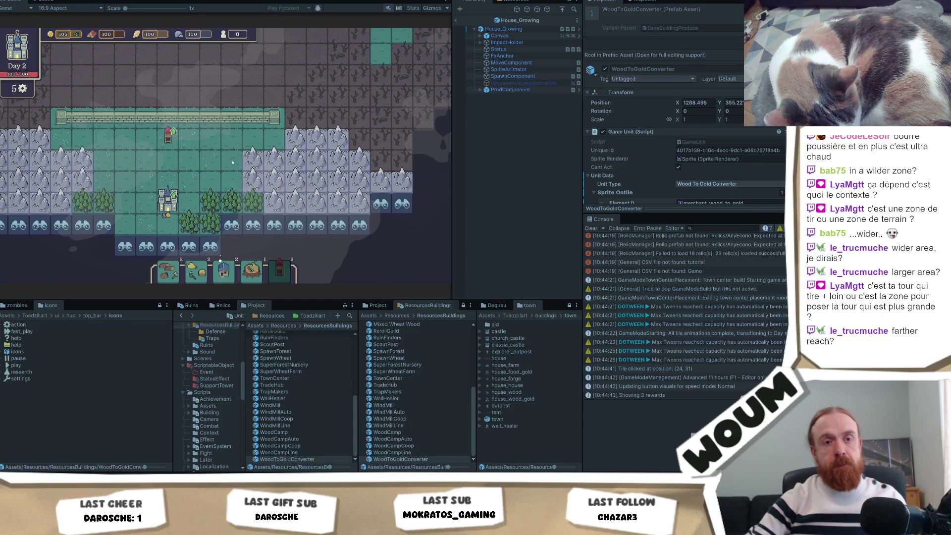
mouse_move(171, 268)
mouse_down()
mouse_move(205, 182)
mouse_move(188, 208)
mouse_move(166, 198)
mouse_move(223, 213)
mouse_move(179, 172)
mouse_move(180, 149)
mouse_move(187, 198)
mouse_move(177, 179)
mouse_move(201, 181)
mouse_move(185, 181)
mouse_move(213, 248)
mouse_up()
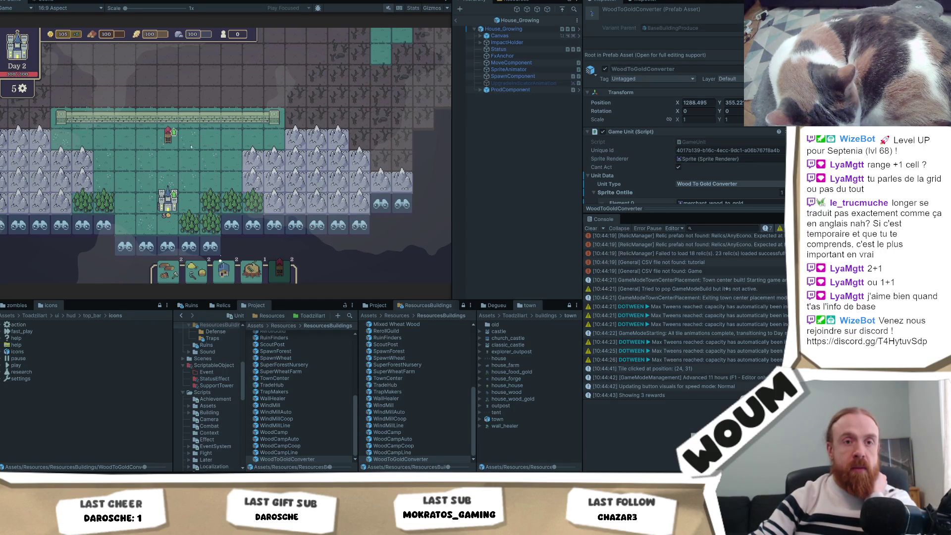
Select a tile near the town and press F1 to reach Day 3's Harvest Camp, Automatic Wind Mill or WindMill kit.
click(168, 280)
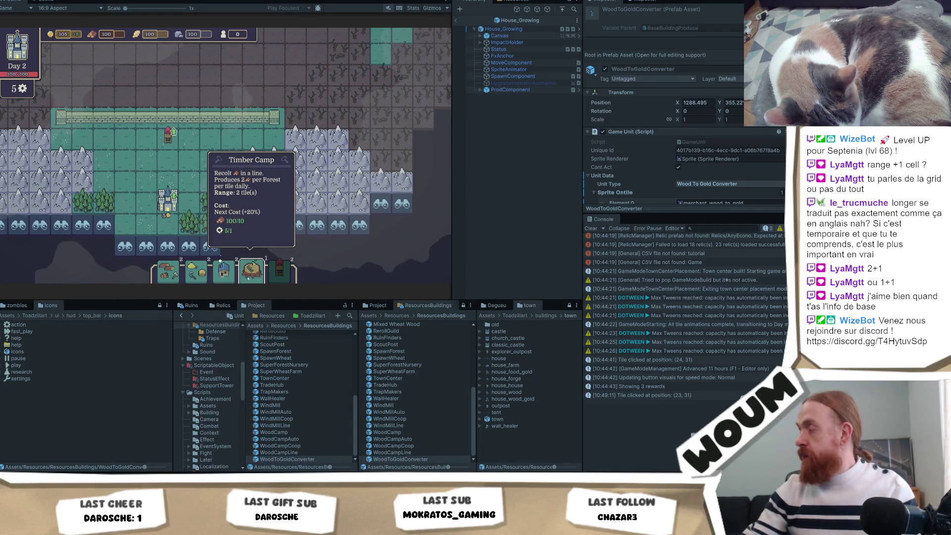
mouse_move(270, 267)
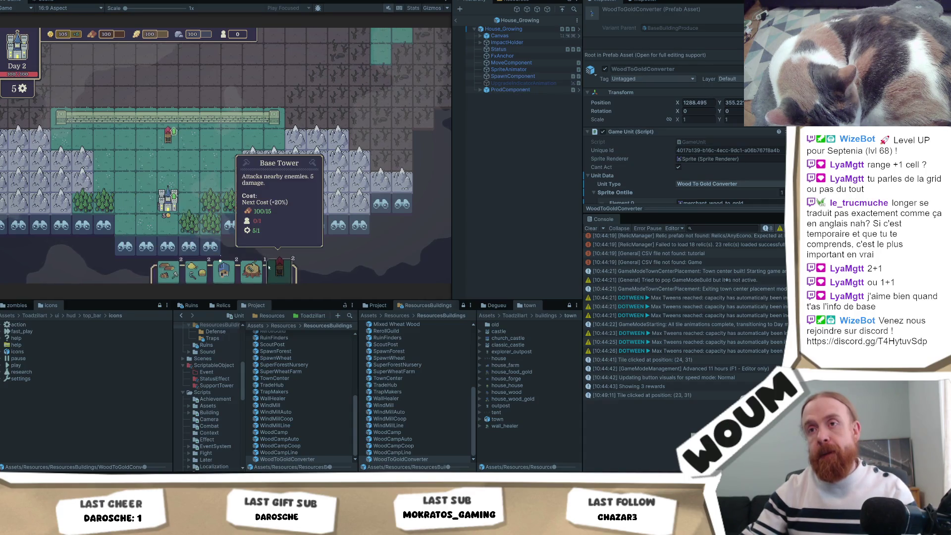
click(219, 173)
key(F1)
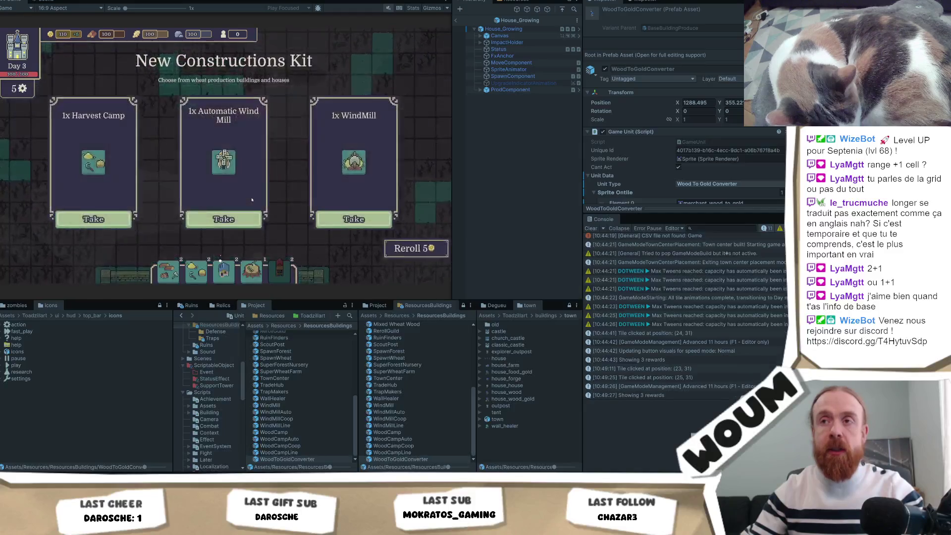
mouse_move(221, 161)
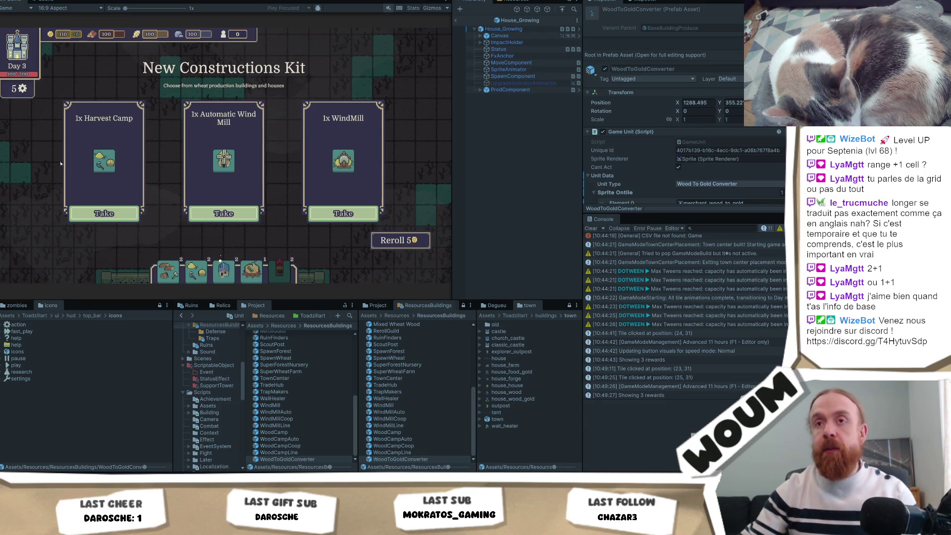
mouse_move(96, 165)
mouse_move(210, 157)
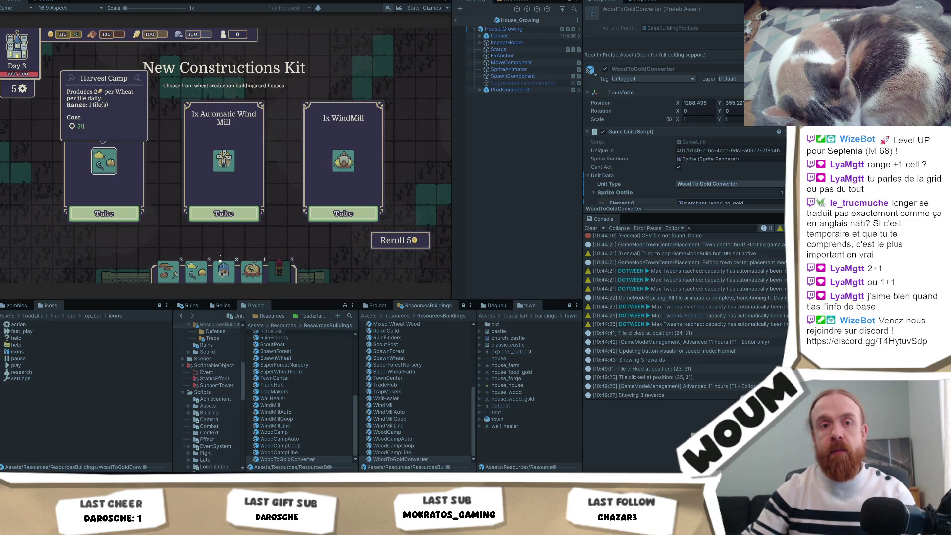
mouse_move(331, 170)
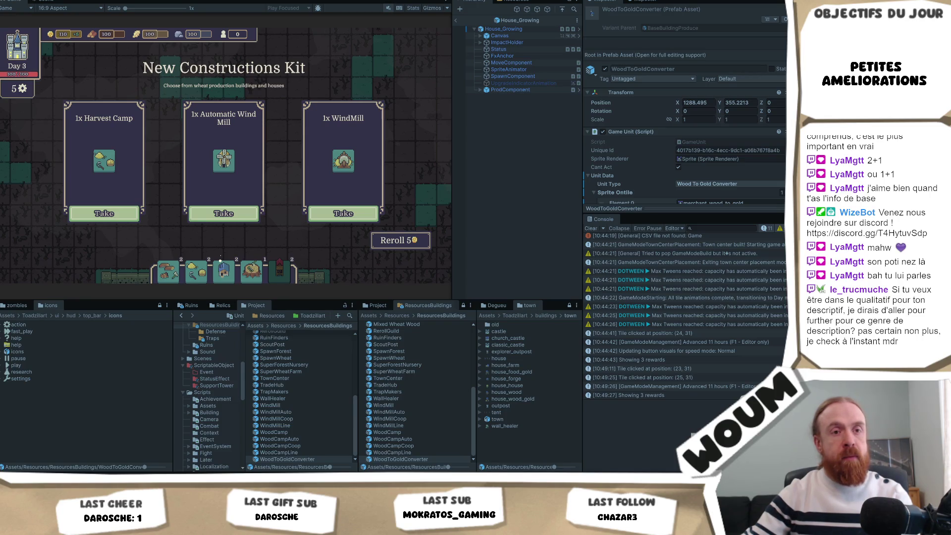
Show the Automatic Wind Mill card's tooltip with its daily production and cost.
mouse_move(223, 161)
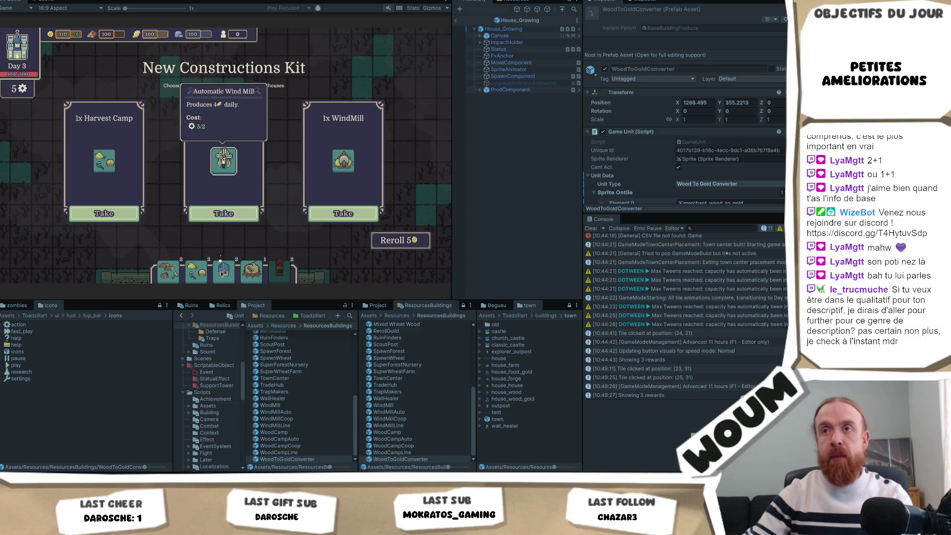
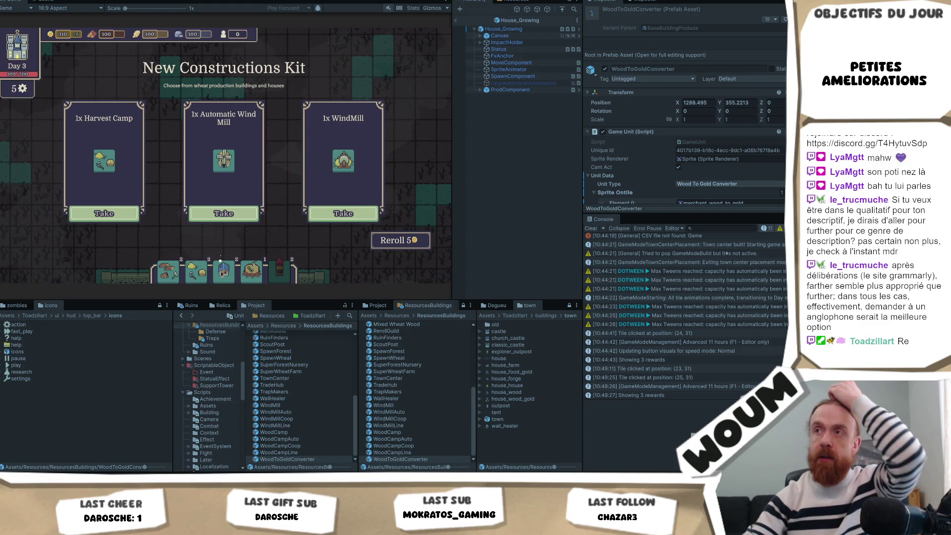
Restart Play mode, pick a map tile, skip 11 hours and review the construction kit cards.
key(ctrl+p)
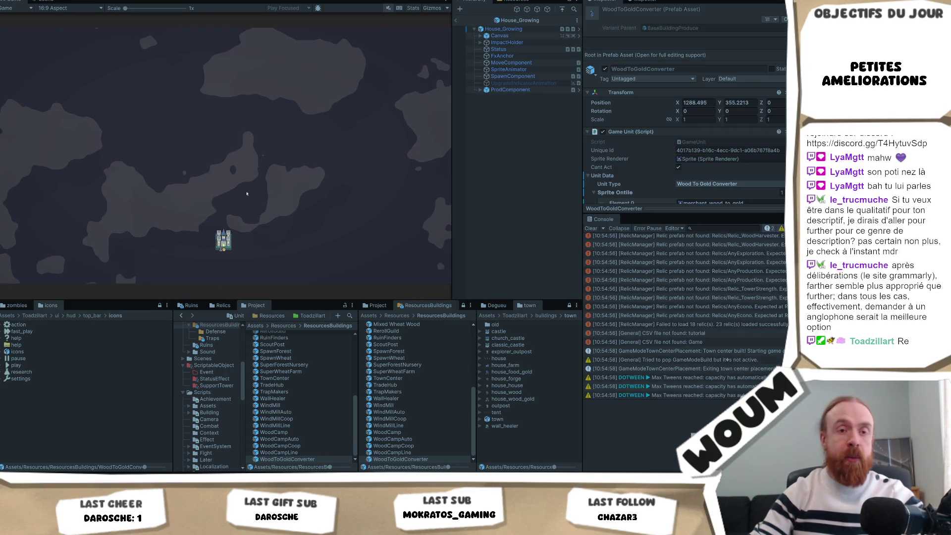
click(256, 198)
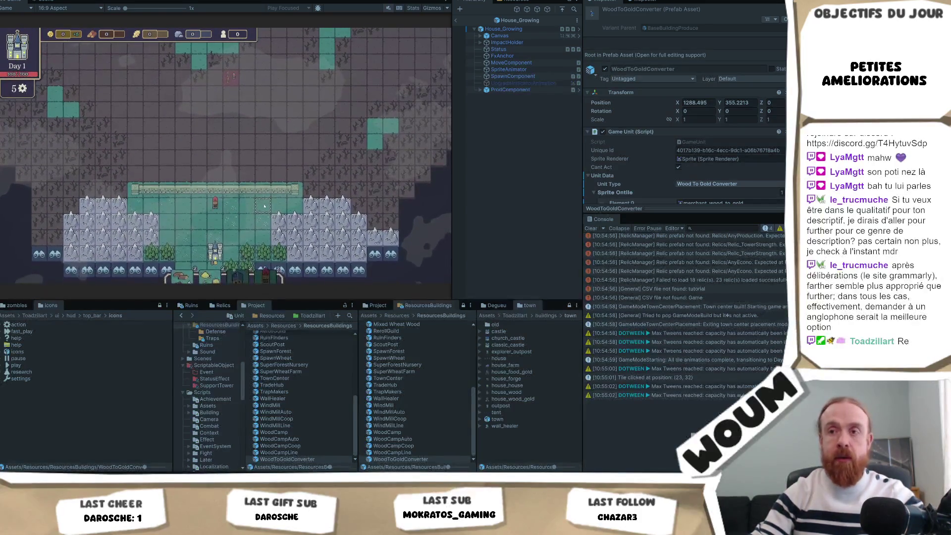
key(F1)
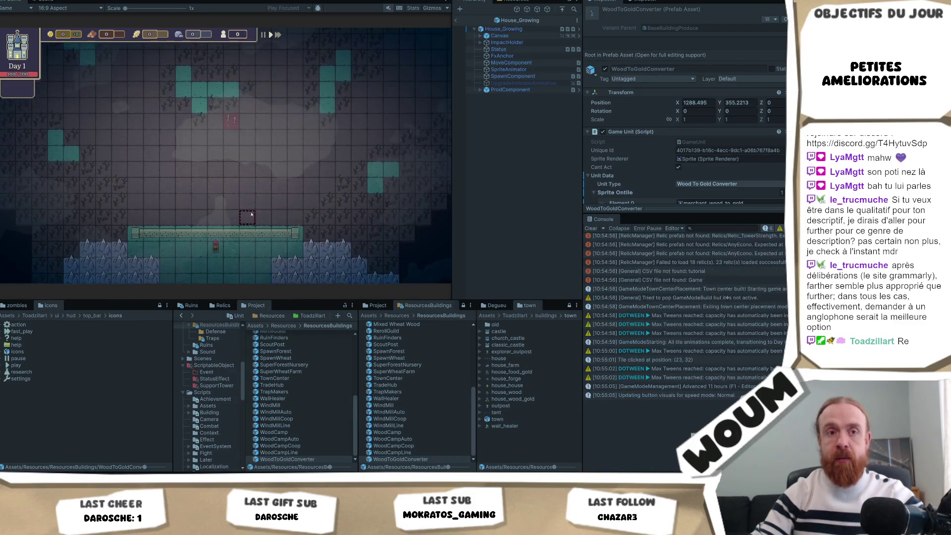
mouse_move(224, 161)
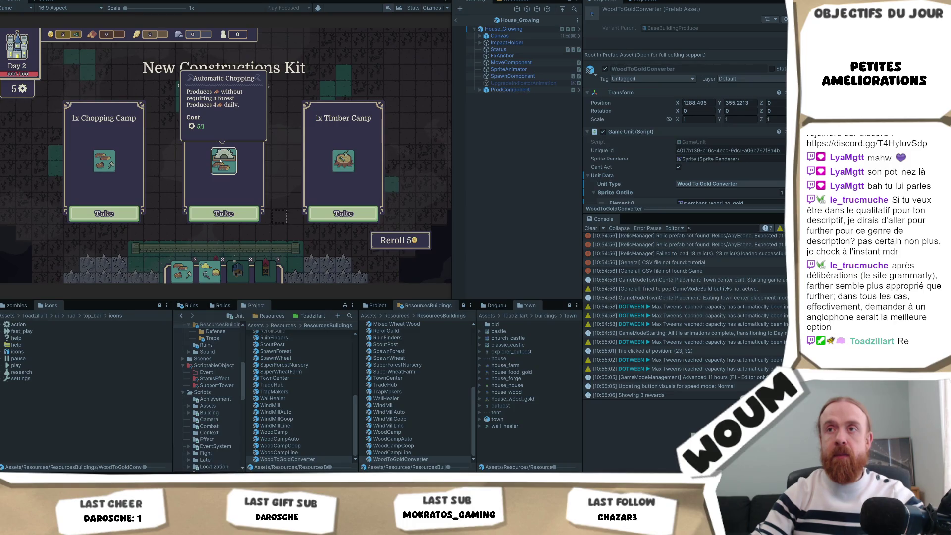
mouse_move(343, 164)
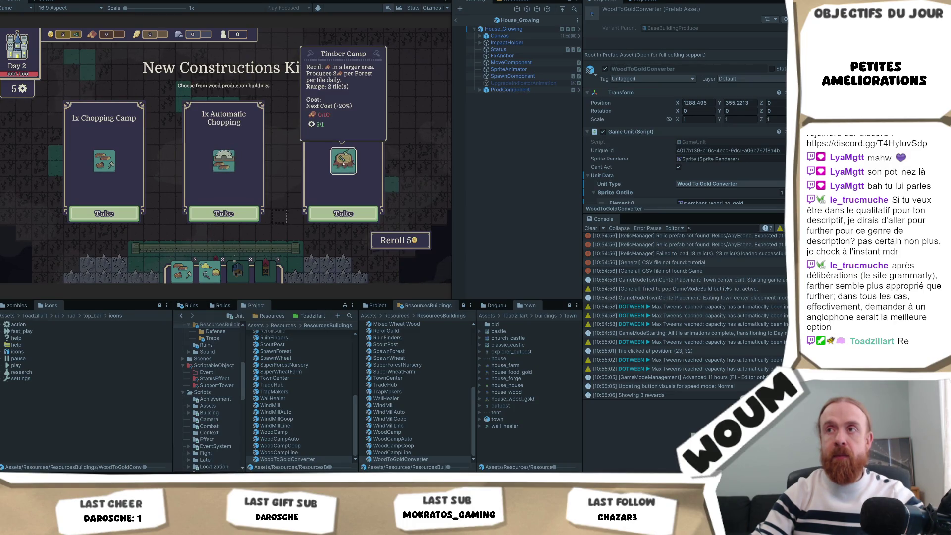
mouse_move(100, 160)
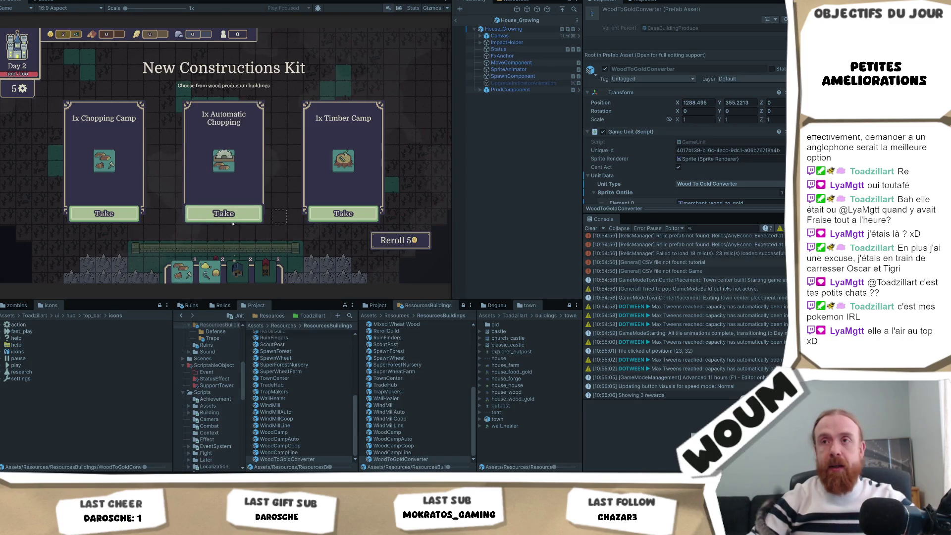
Read the Automatic Chopping and Chopping Camp tooltips, then switch to the web browser.
mouse_move(231, 166)
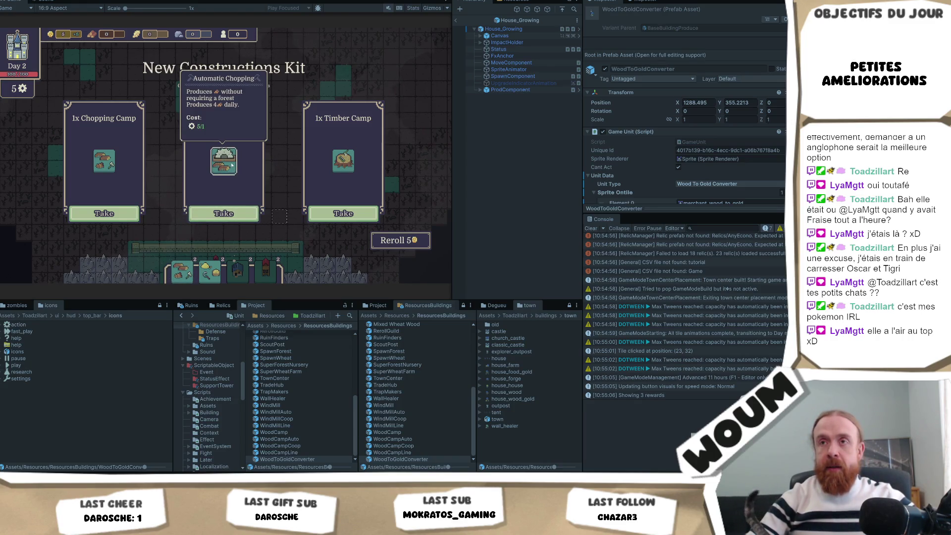
mouse_move(104, 165)
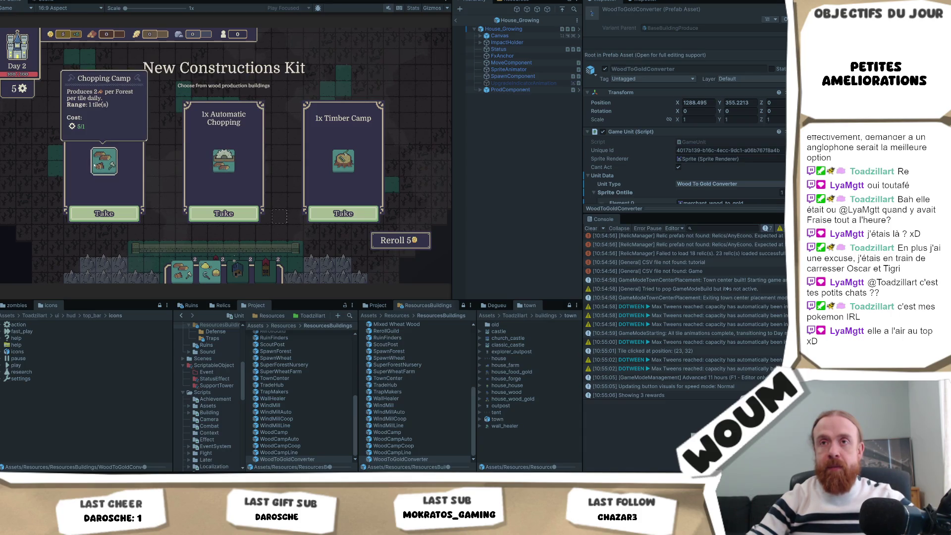
key(alt+Tab)
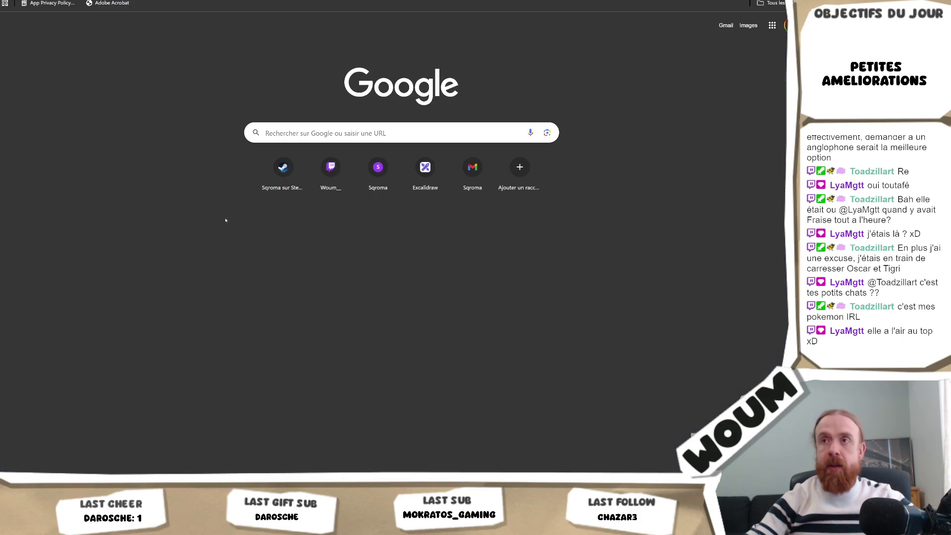
Draft a Codecks card 'Info resource +2 wheat per day' and open 'Info Range avec les icones de Toadz'.
key(alt+Tab)
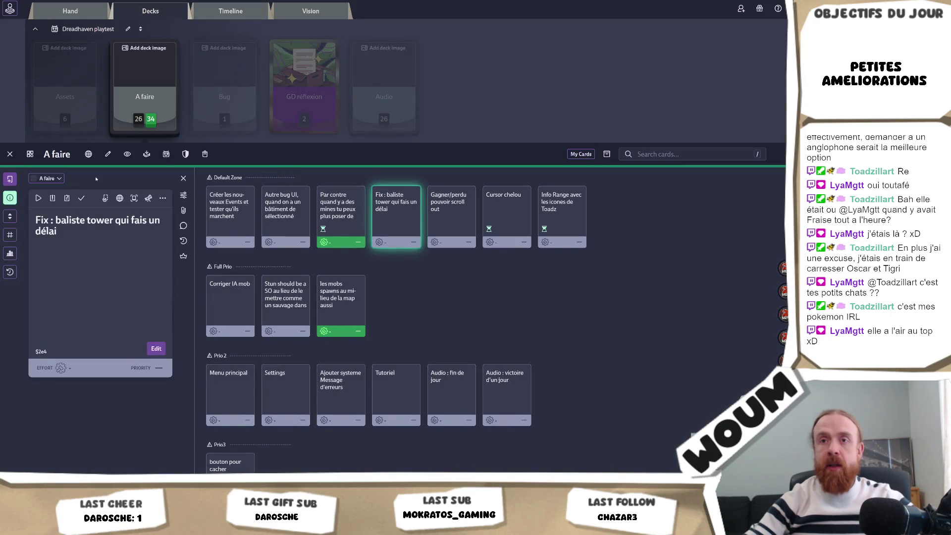
key(n)
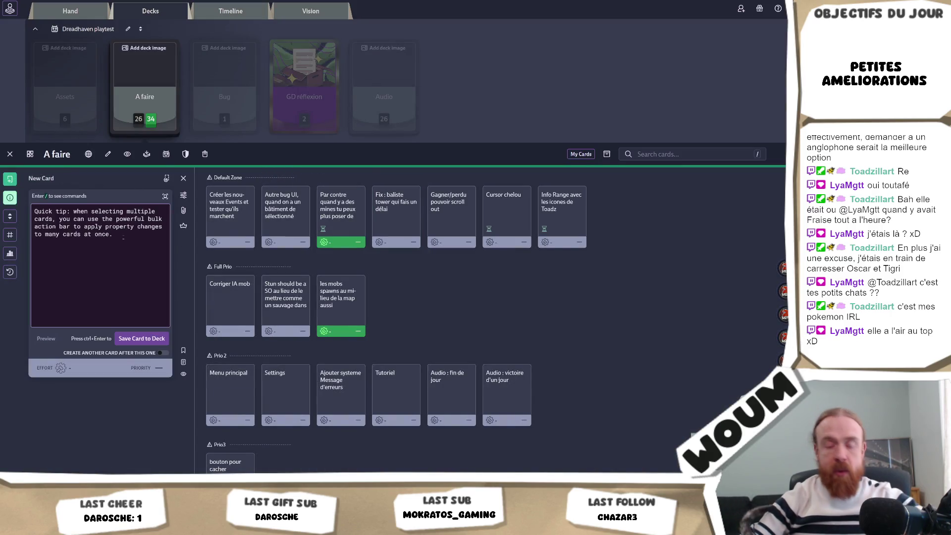
text(Info rs)
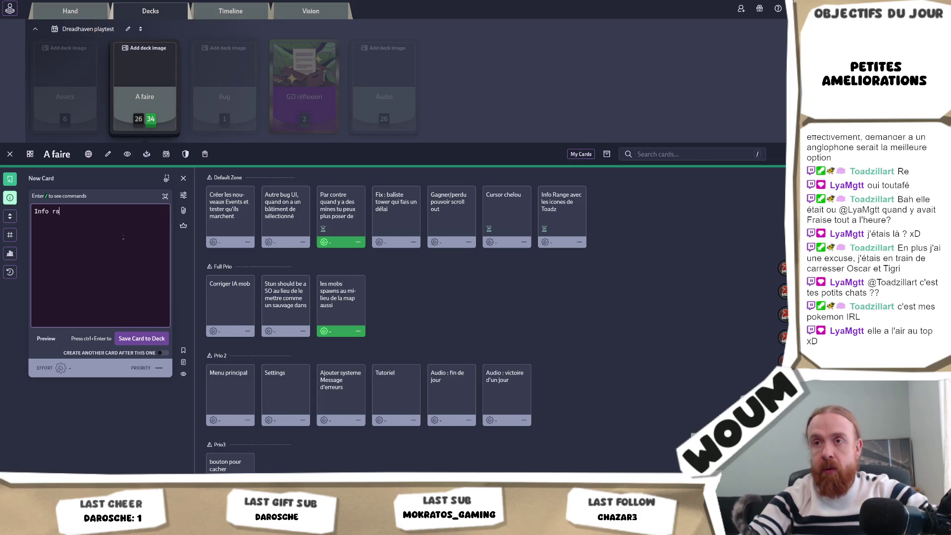
key(BackSpace)
text(esp)
key(BackSpace)
text(ource +2 )
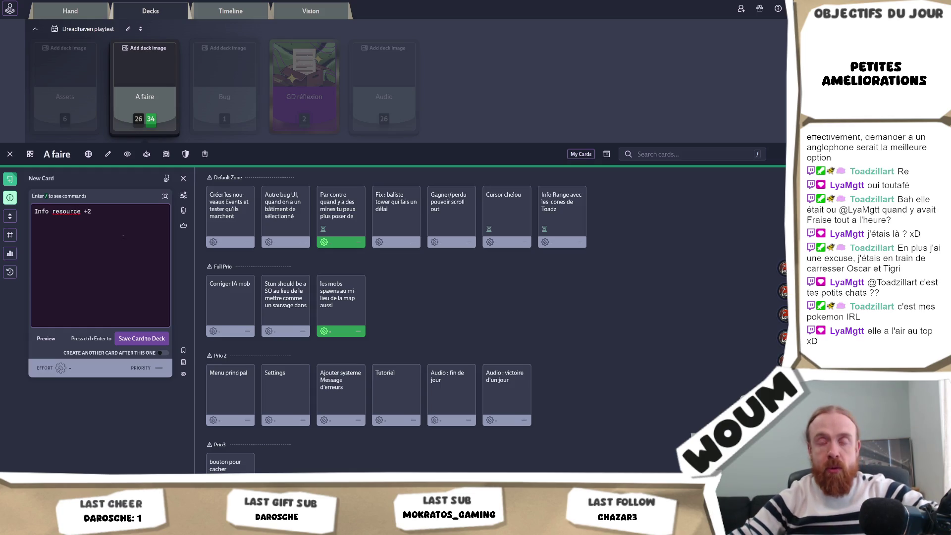
text(wheat per day)
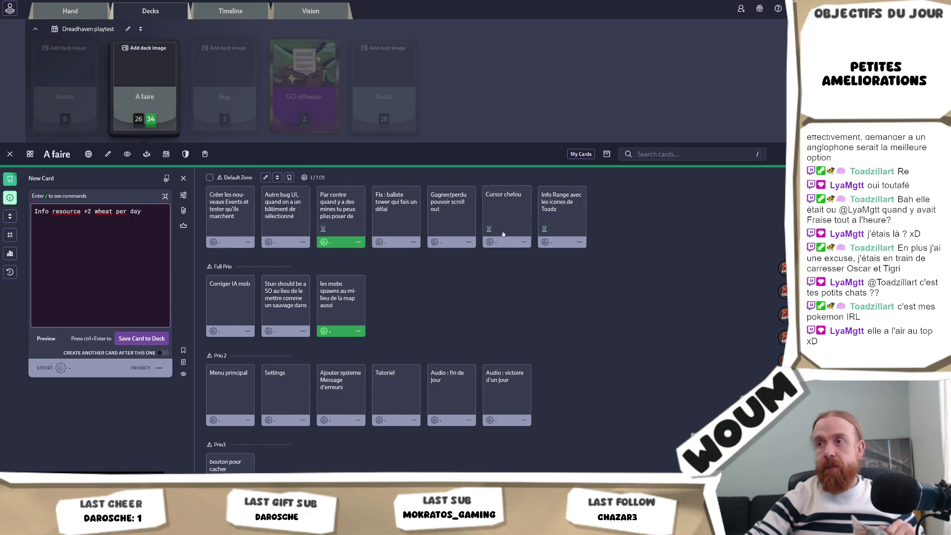
click(568, 226)
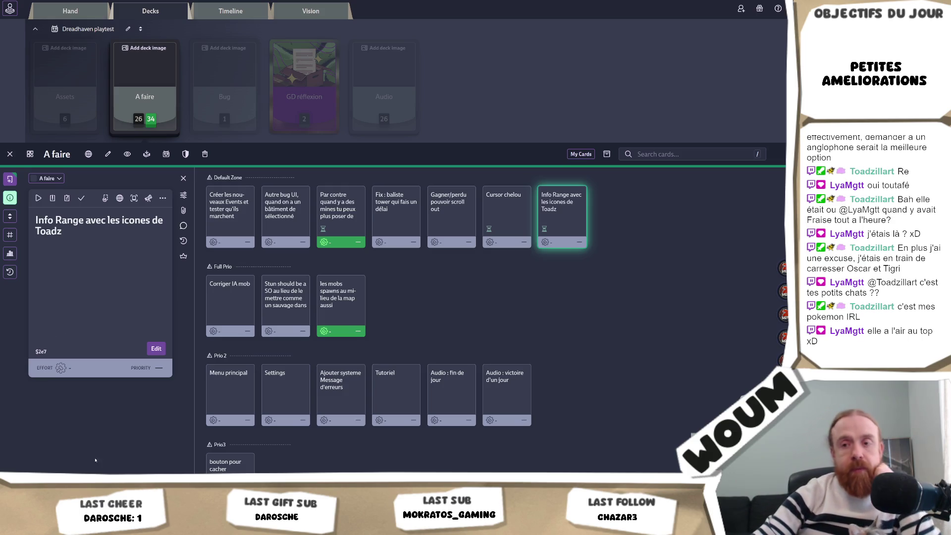
key(alt+Tab)
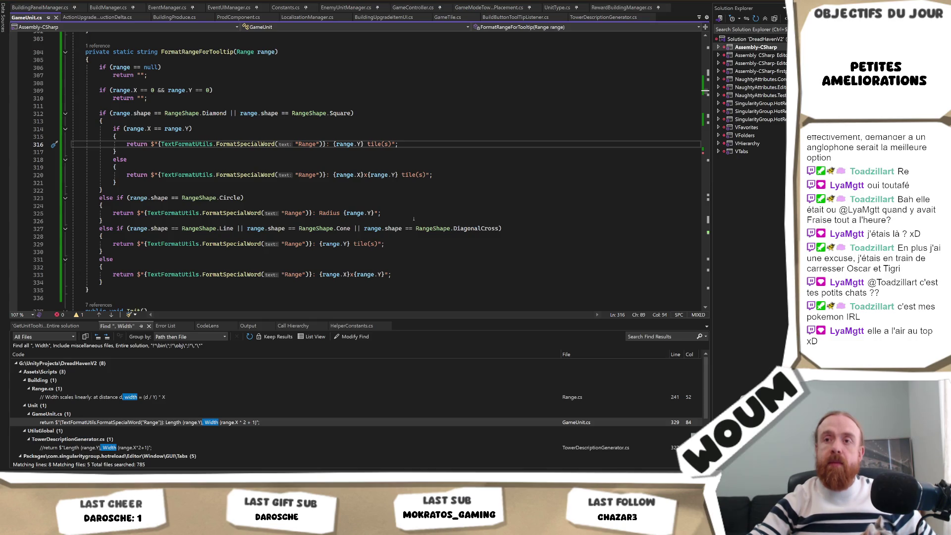
Switch from Visual Studio via the Codecks board back to the Unity editor.
key(alt+Tab)
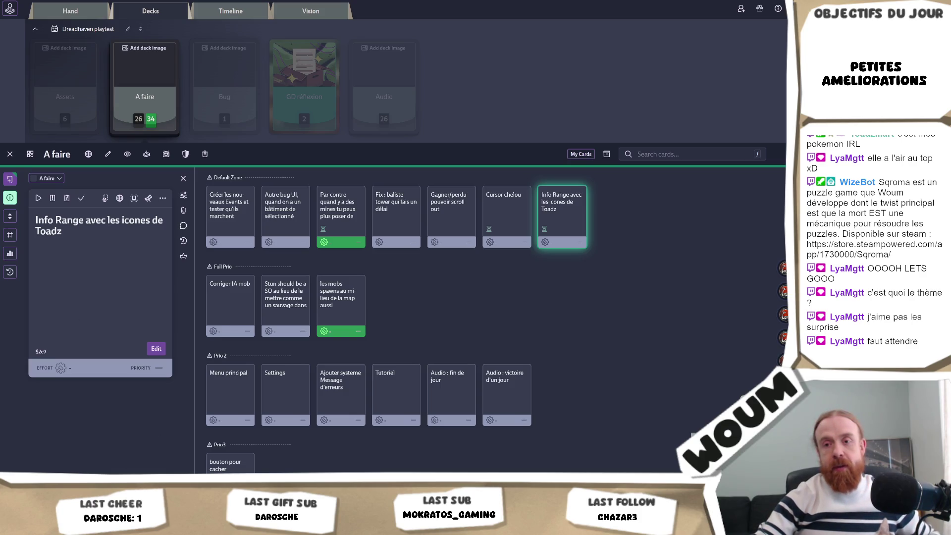
key(alt+Tab)
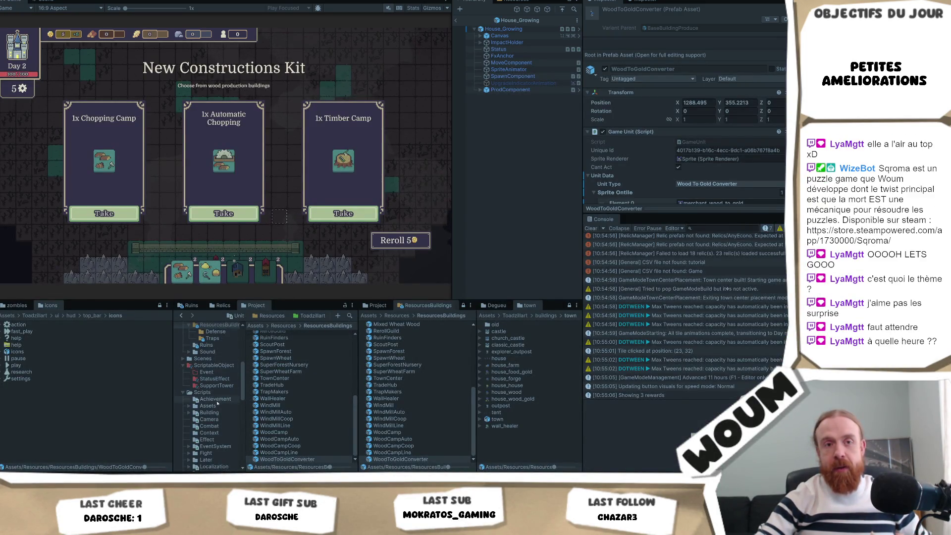
Show the Toadzillart folder's contents in the Project window and select its TodoToad subfolder.
scroll(218, 429, down, 2)
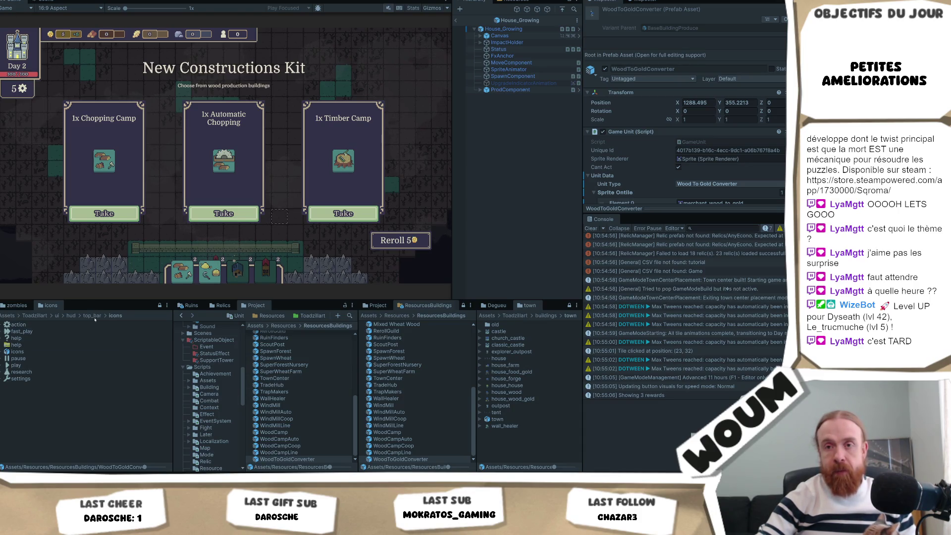
scroll(218, 391, down, 10)
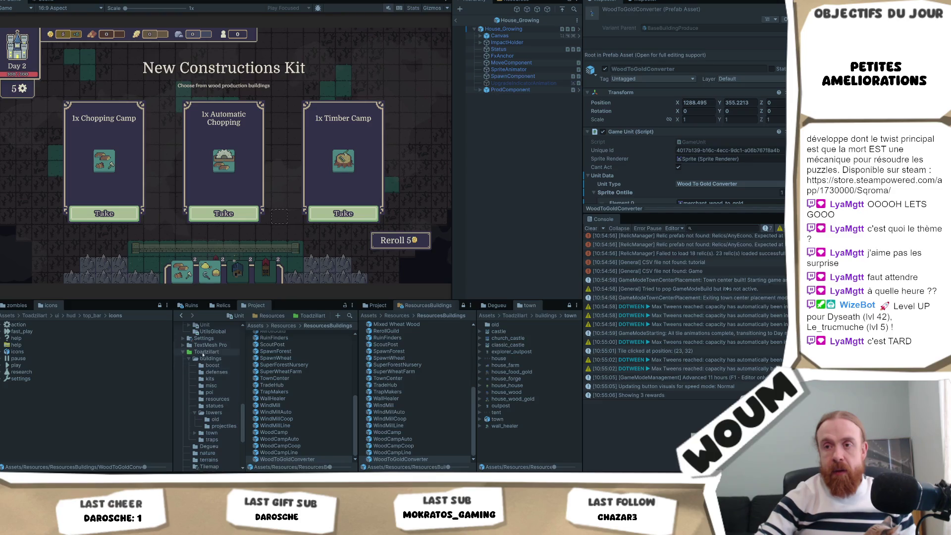
click(204, 351)
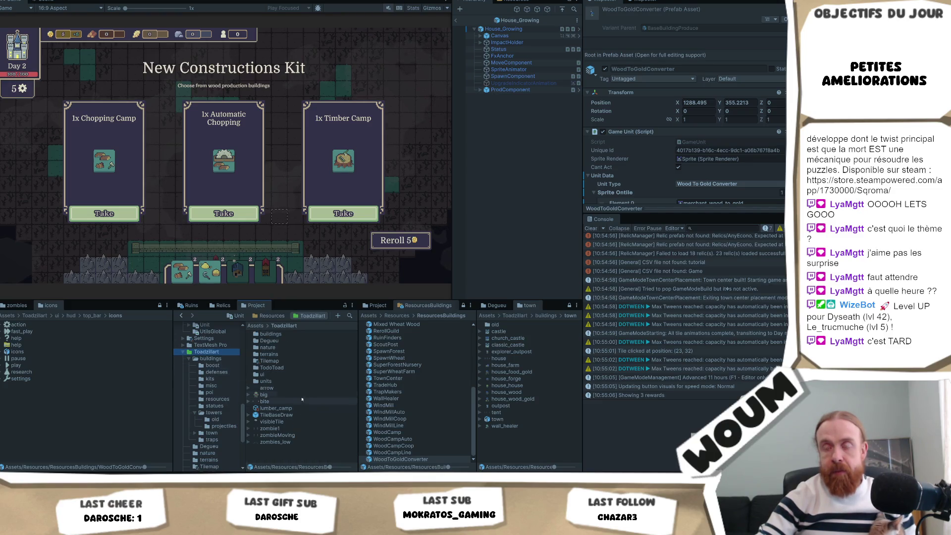
click(294, 367)
right_click(295, 366)
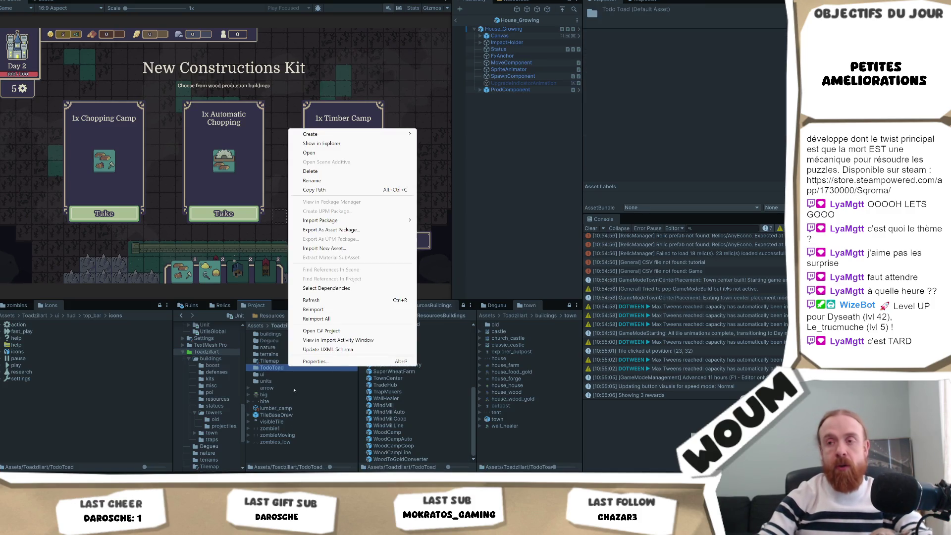
key(Escape)
key(F2)
key(Return)
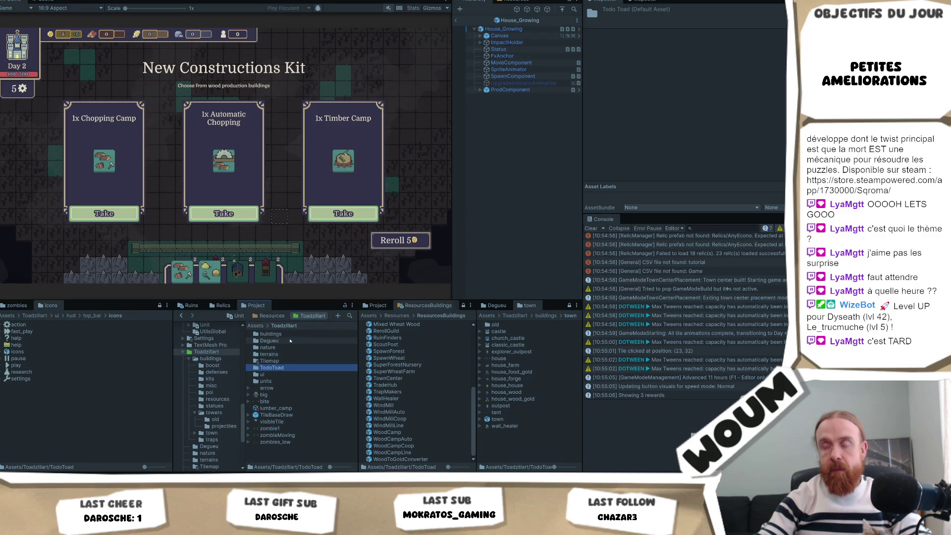
click(290, 341)
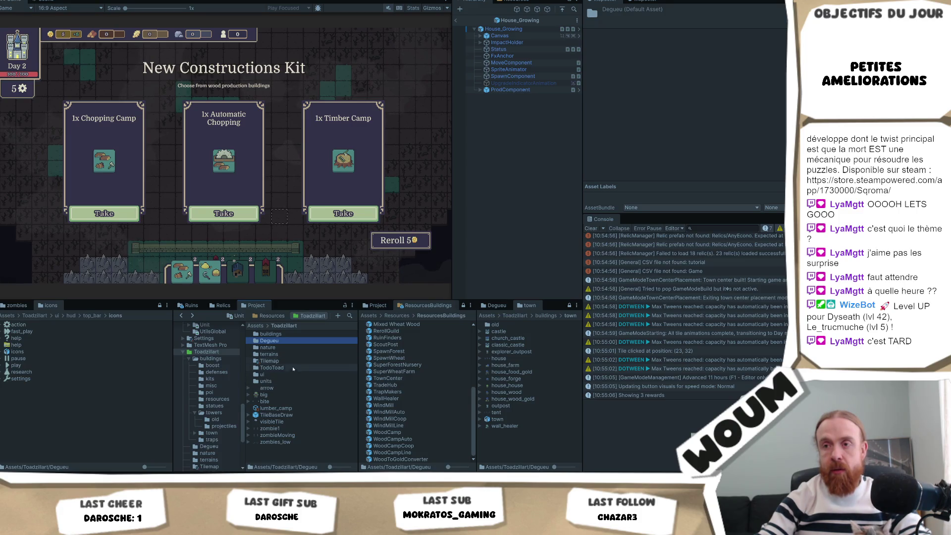
double_click(288, 374)
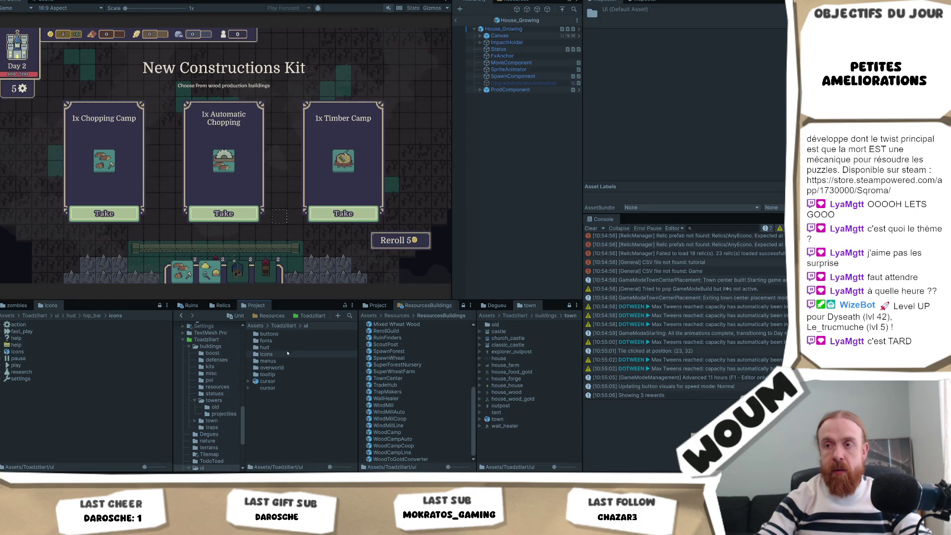
double_click(287, 353)
double_click(269, 347)
scroll(296, 375, down, 5)
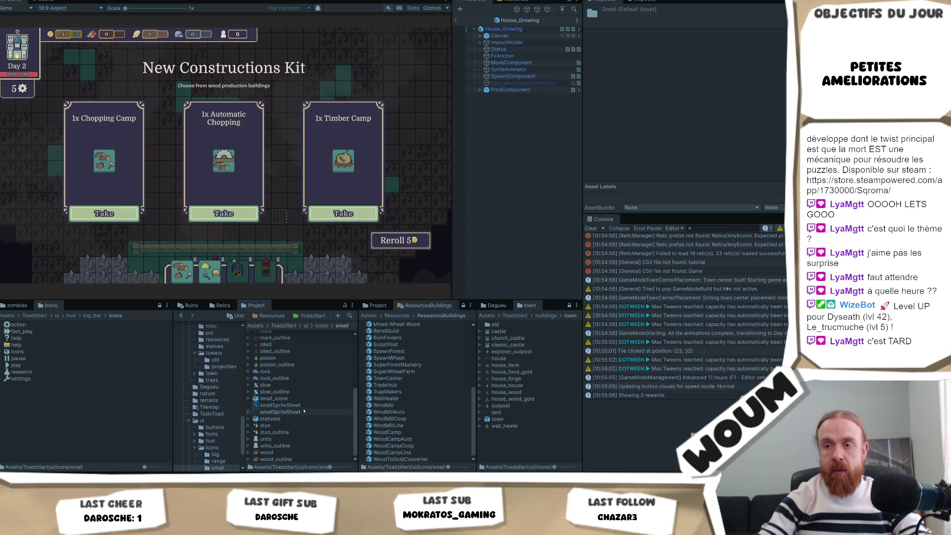
click(279, 412)
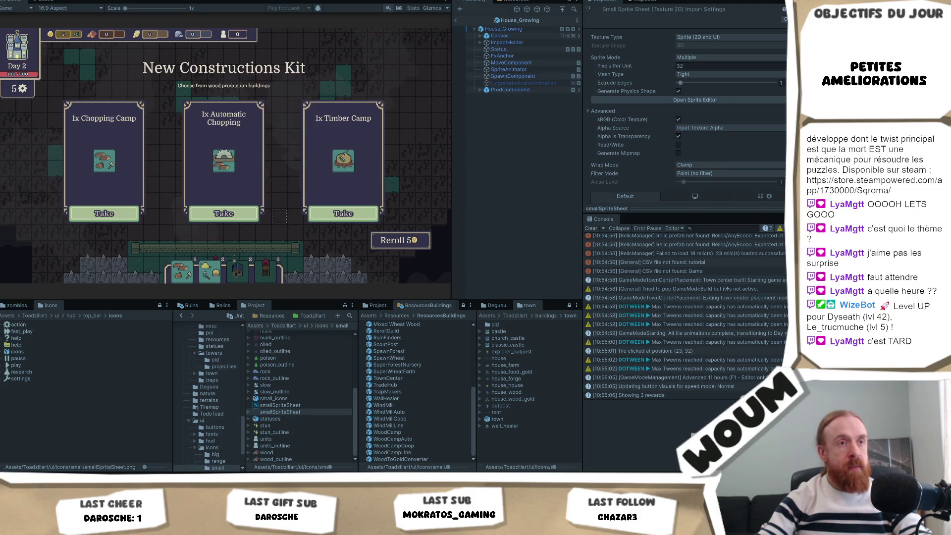
scroll(311, 331, up, 5)
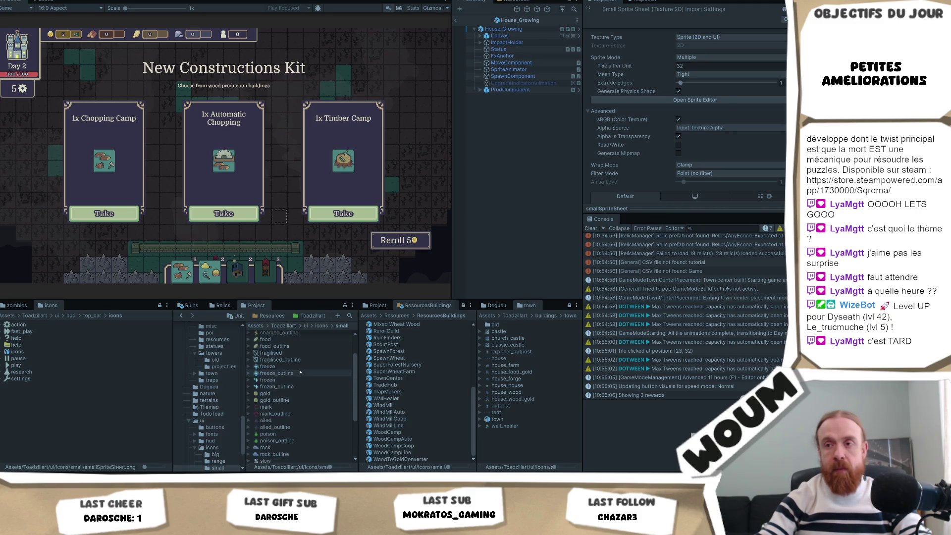
click(321, 326)
double_click(275, 342)
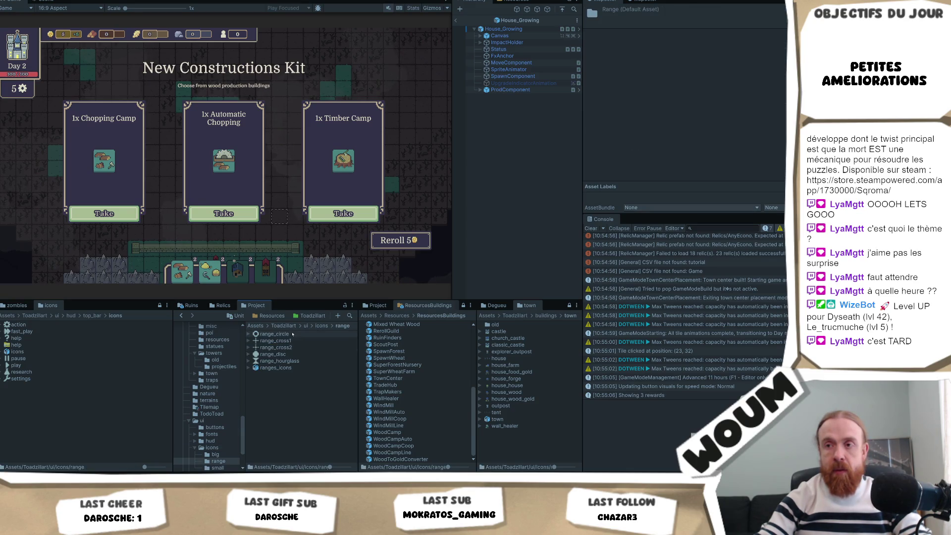
click(321, 326)
double_click(270, 347)
scroll(297, 427, down, 5)
scroll(298, 426, down, 1)
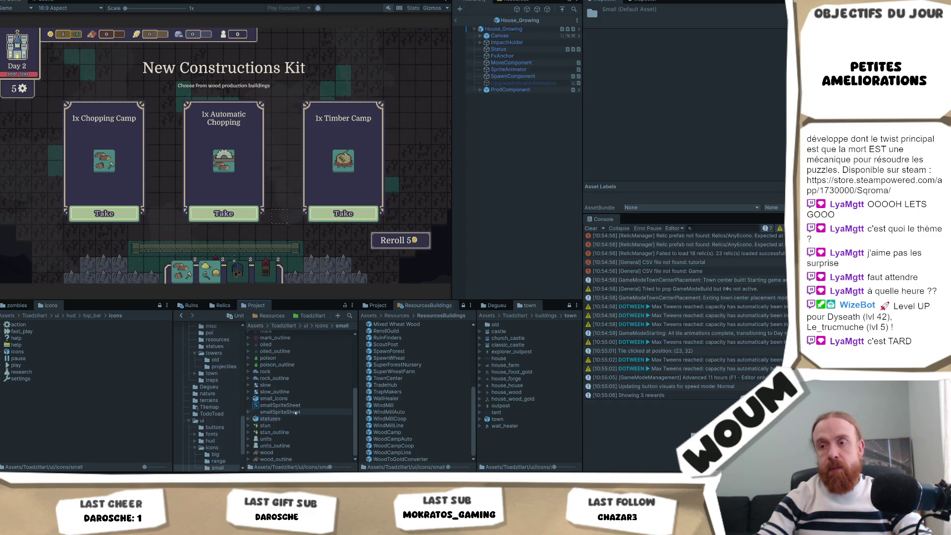
click(280, 412)
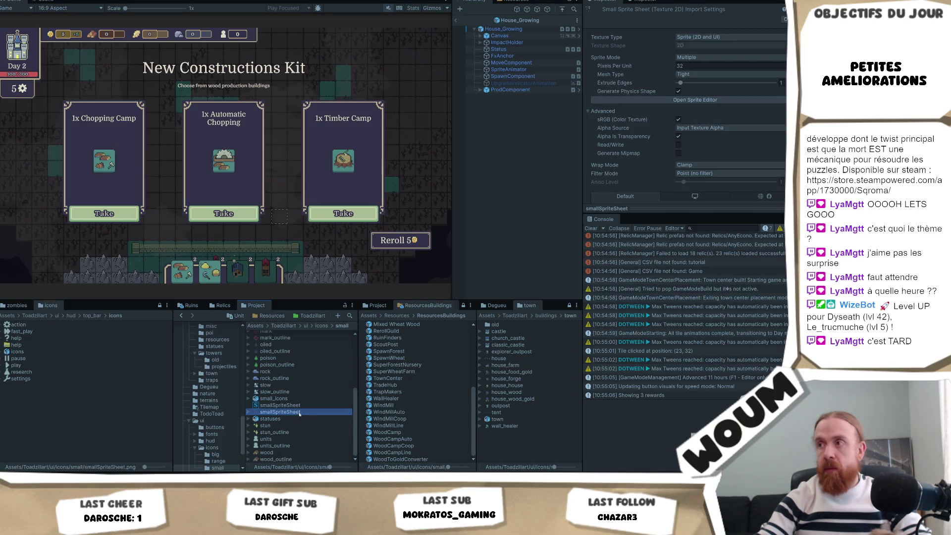
key(alt+Tab)
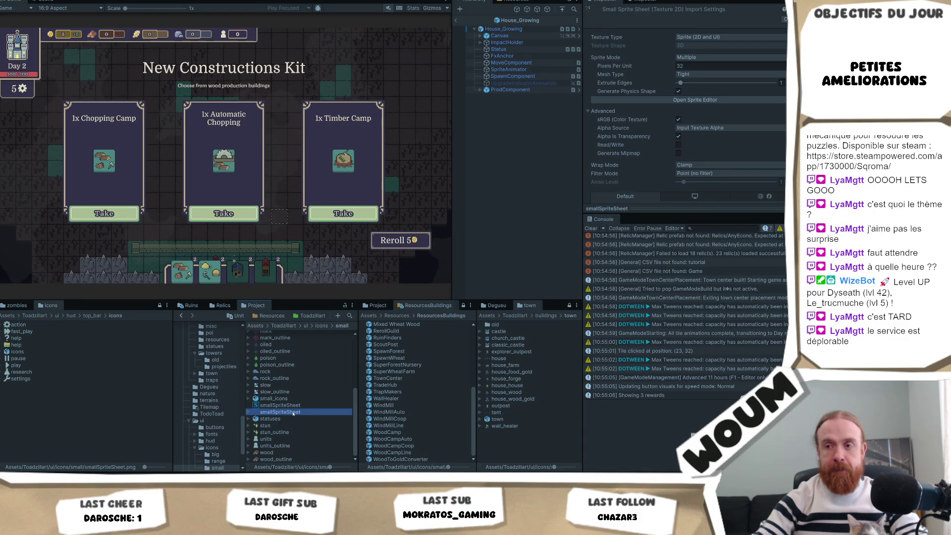
key(alt+Tab)
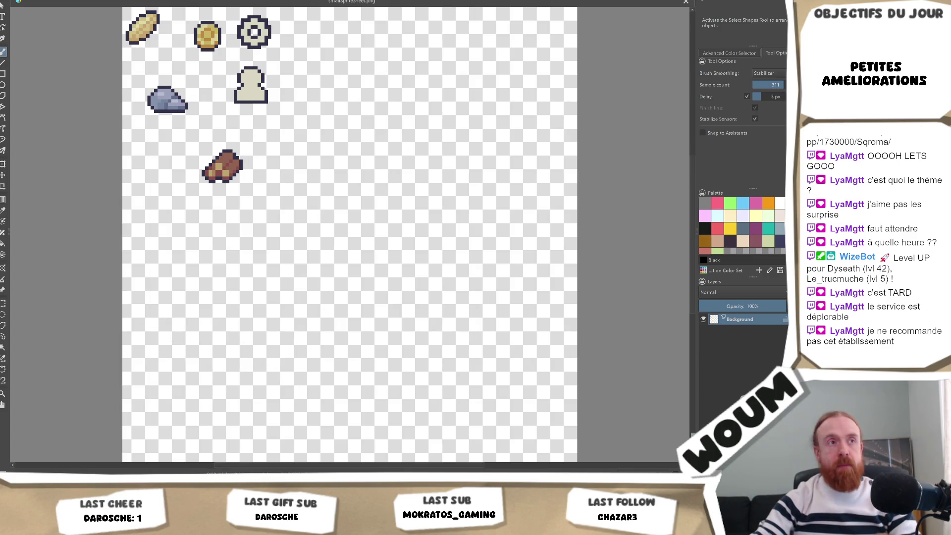
key(alt+Tab)
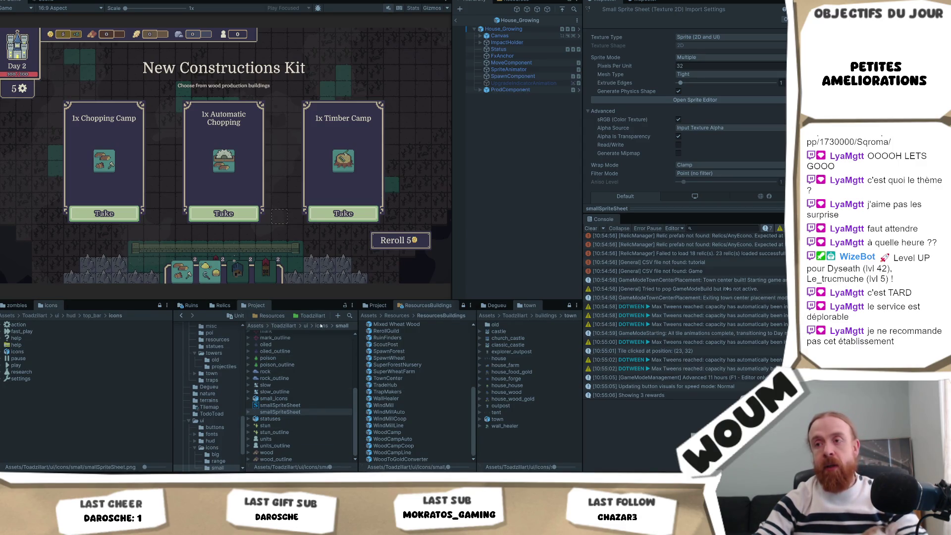
click(322, 325)
double_click(299, 341)
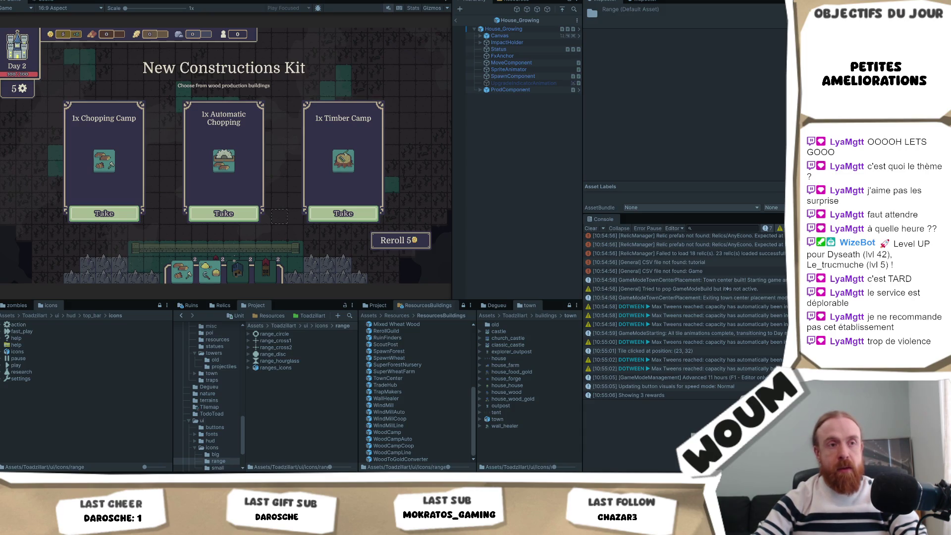
Reveal the range icons in Explorer to add new ones, then select and delete range_cross1 and range_cross2.
right_click(277, 341)
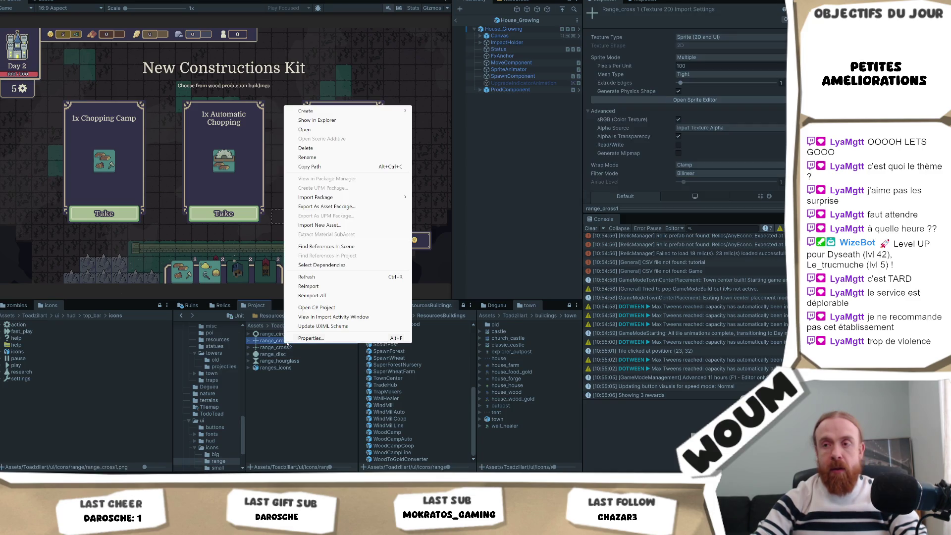
click(329, 119)
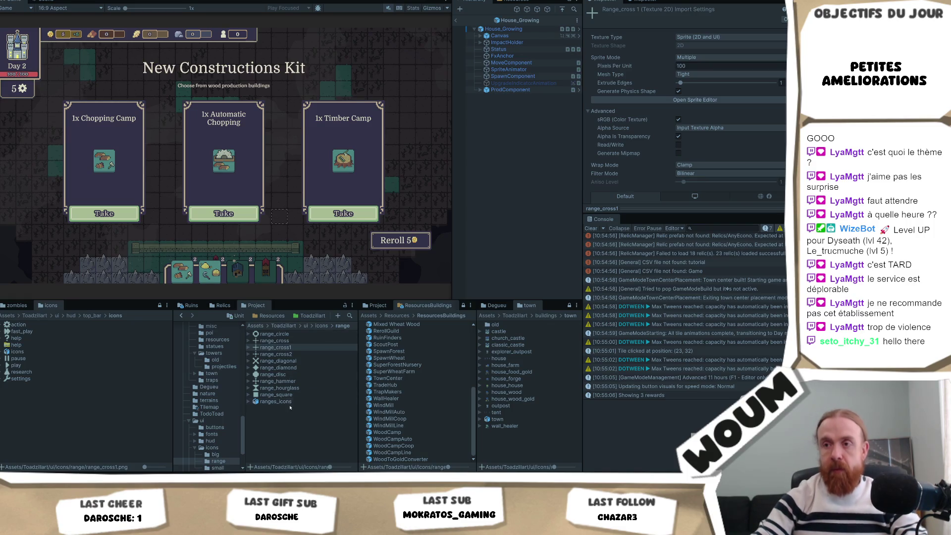
click(299, 354)
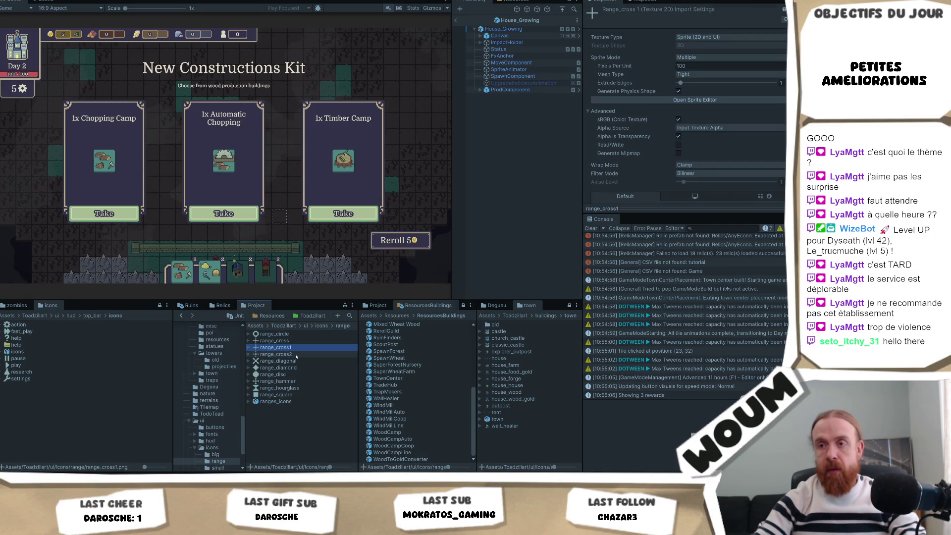
ctrl+click(320, 347)
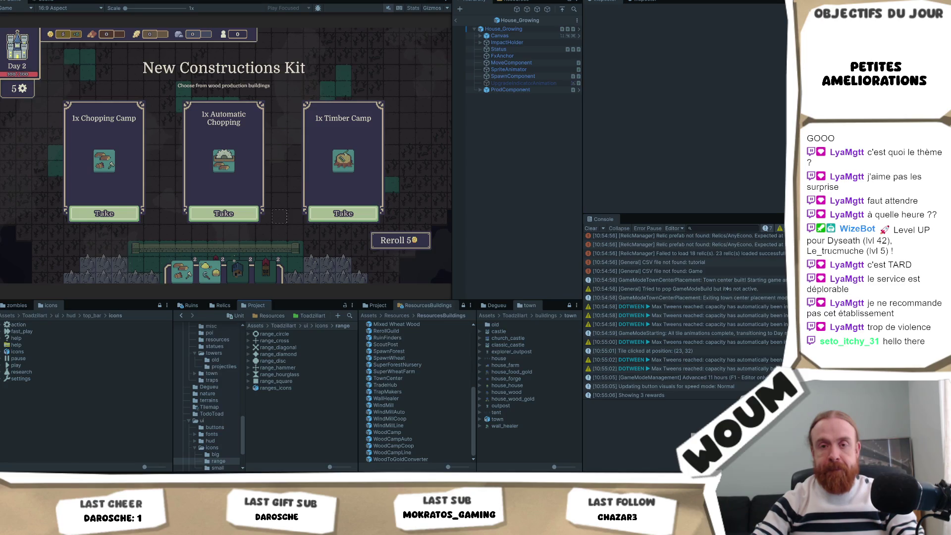
mouse_move(99, 495)
click(94, 436)
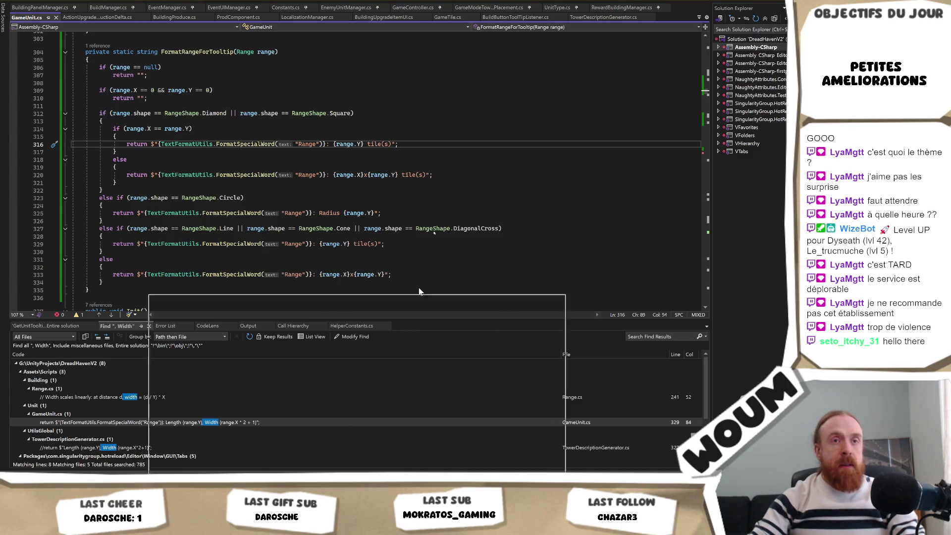
Switch to Krita to view the smallSpriteSheet.png icons.
click(356, 381)
scroll(60, 202, up, 3)
scroll(570, 452, down, 3)
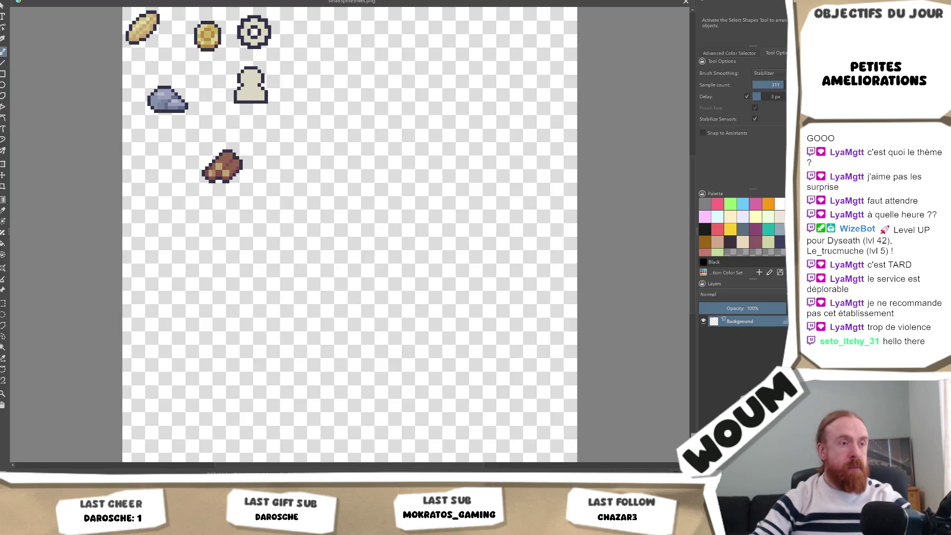
Insert the range PNGs as file layers, dismiss the .aseprite error, and move range_disc bottom-left.
drag(251, 200, 399, 215)
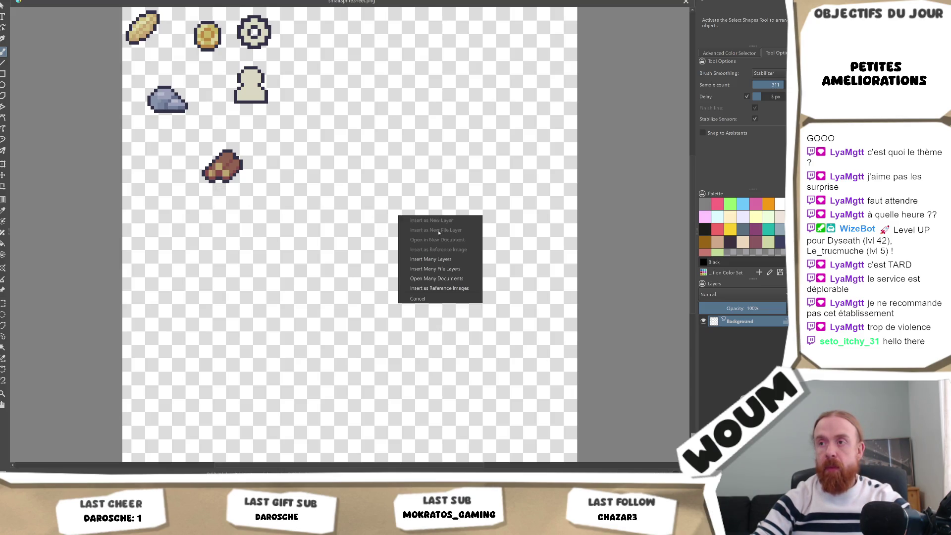
click(459, 274)
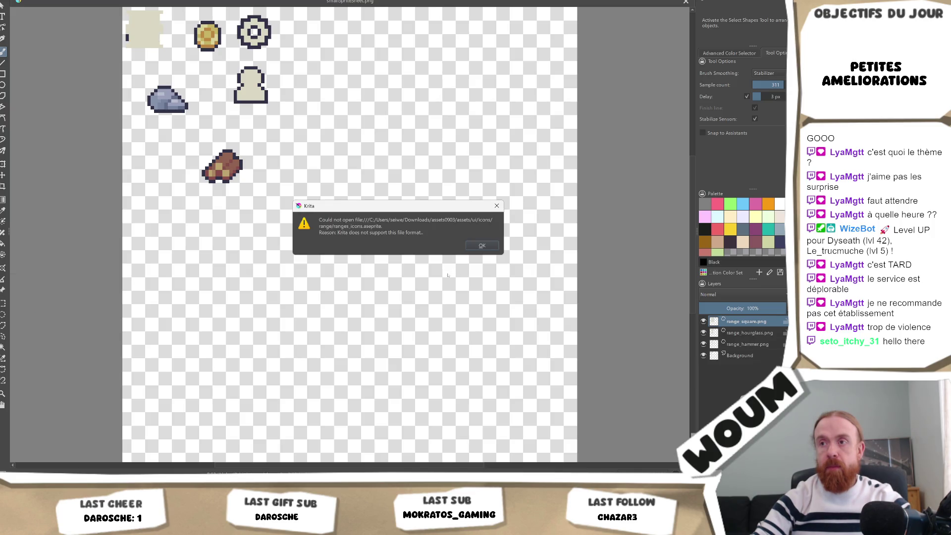
click(481, 247)
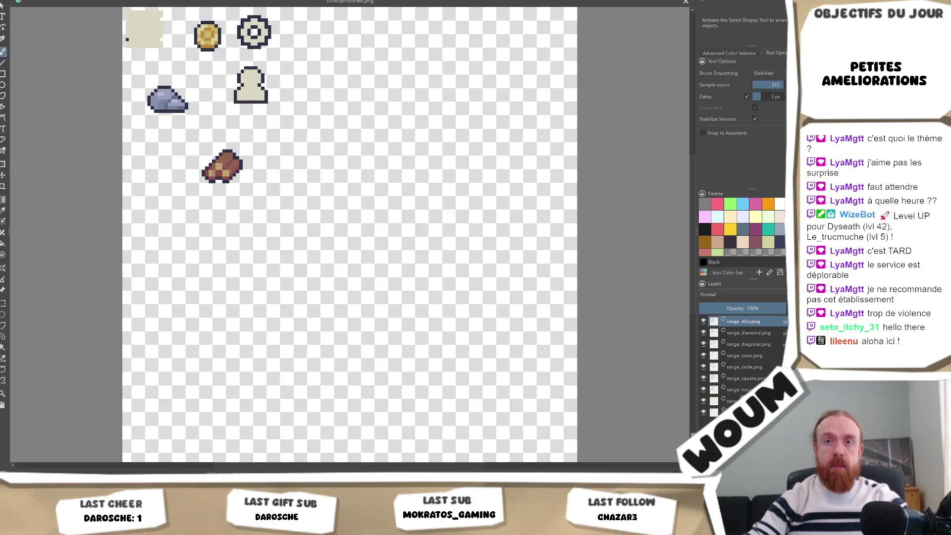
click(3, 175)
mouse_move(144, 27)
mouse_down()
mouse_move(218, 131)
mouse_move(141, 449)
mouse_move(149, 427)
mouse_up()
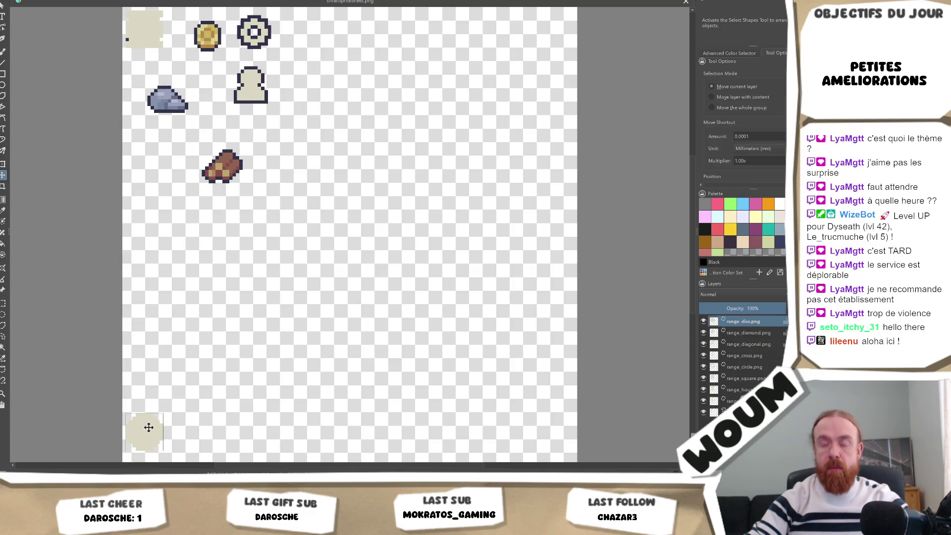
Group the selected layers and move the beige square to the sheet's bottom-left corner.
scroll(148, 427, down, 2)
scroll(186, 384, up, 3)
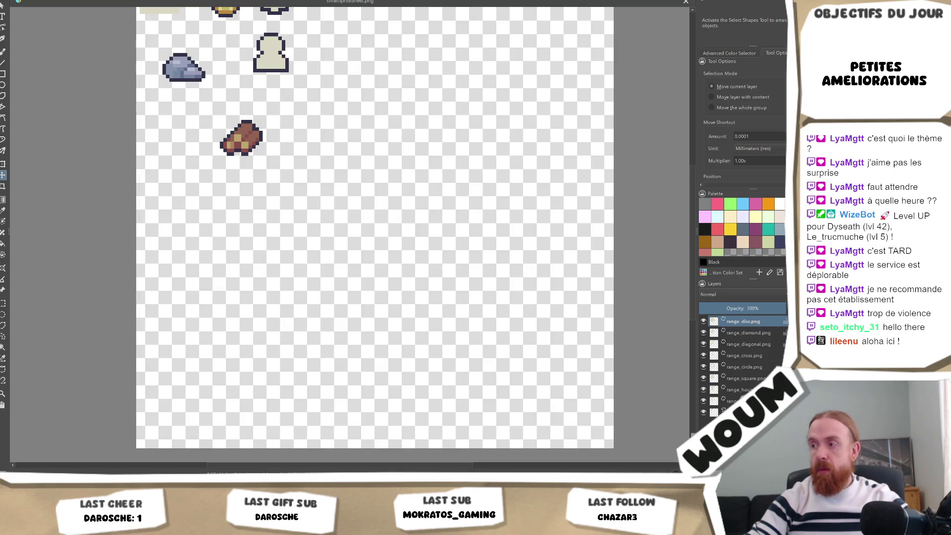
key(ctrl+alt+a)
drag(180, 154, 180, 382)
key(ctrl+z)
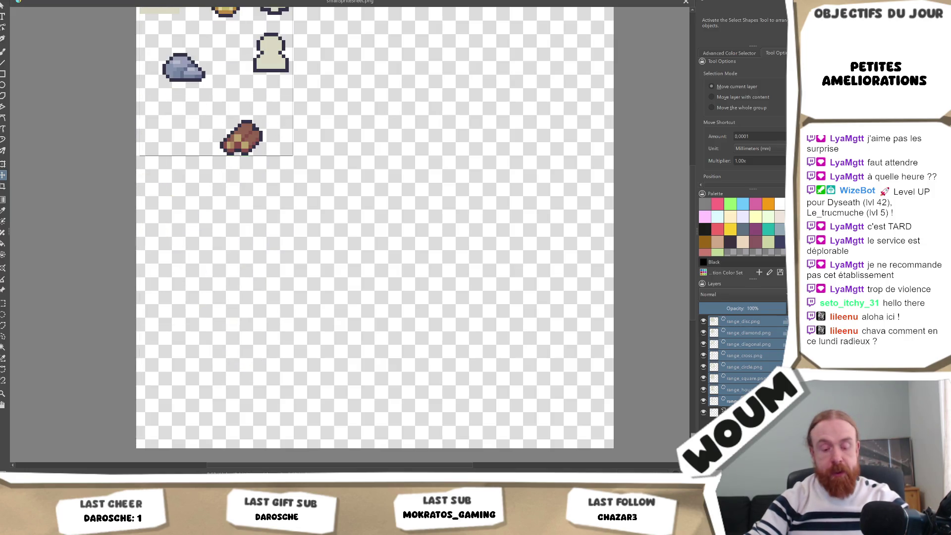
key(ctrl+g)
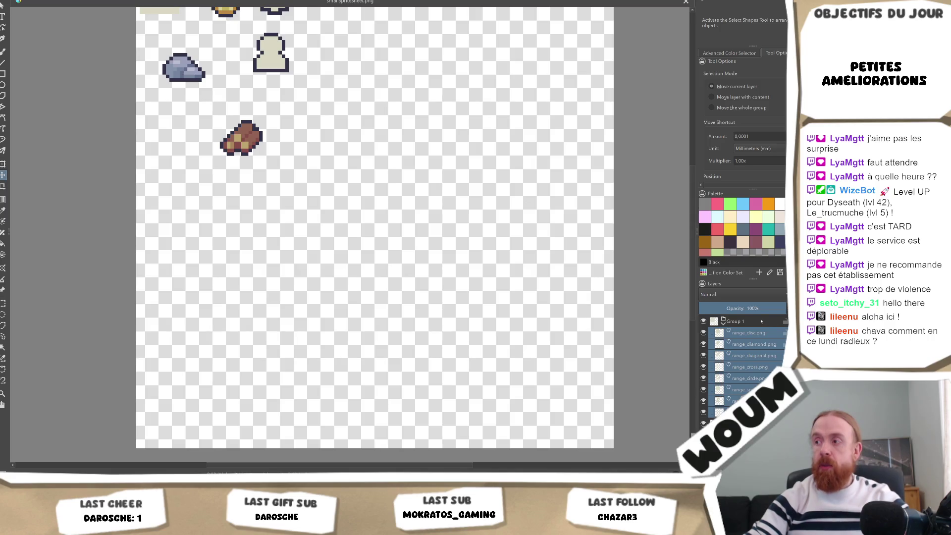
click(762, 321)
drag(171, 159, 189, 446)
Place the range_diamond icon just right of the square on the bottom row.
click(760, 338)
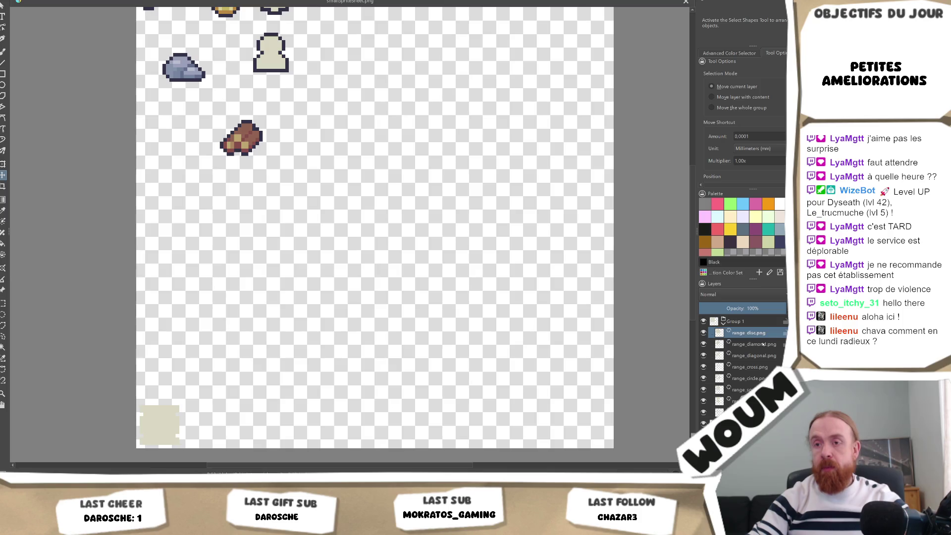
click(761, 344)
click(750, 333)
click(750, 346)
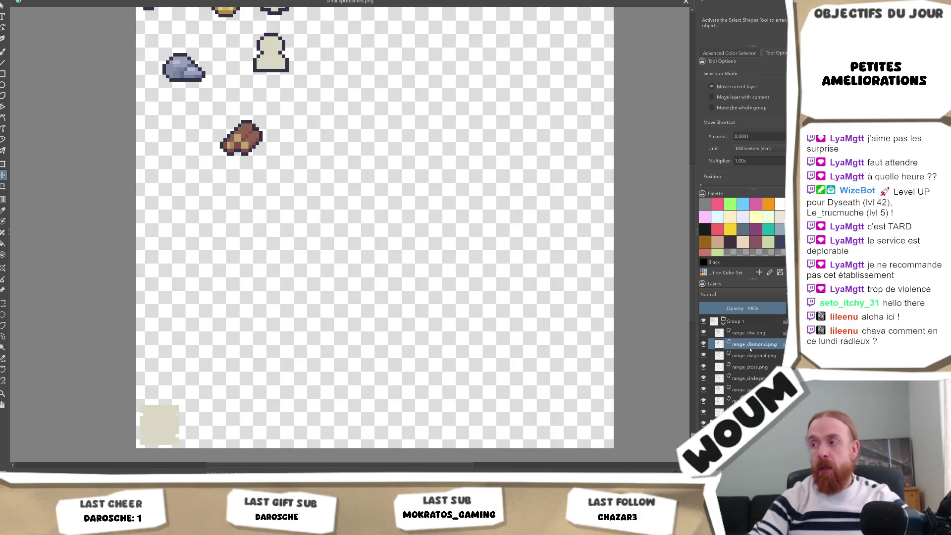
mouse_move(155, 422)
mouse_down()
mouse_move(209, 430)
mouse_move(201, 430)
mouse_up()
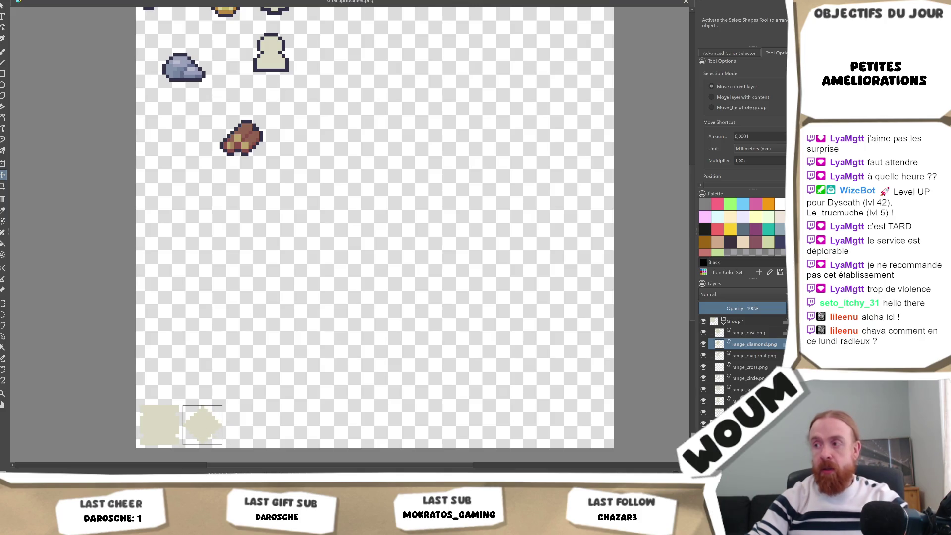
click(204, 419)
drag(203, 419, 202, 419)
Line up the diagonal, cross, circle, square and final icon rightward along the bottom row.
click(753, 355)
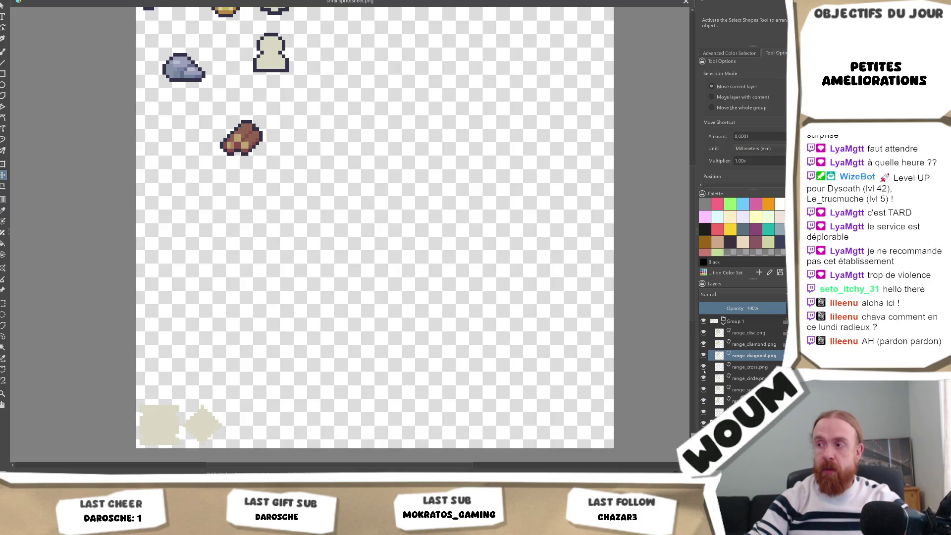
mouse_move(161, 420)
mouse_down()
mouse_move(272, 429)
mouse_move(252, 431)
mouse_up()
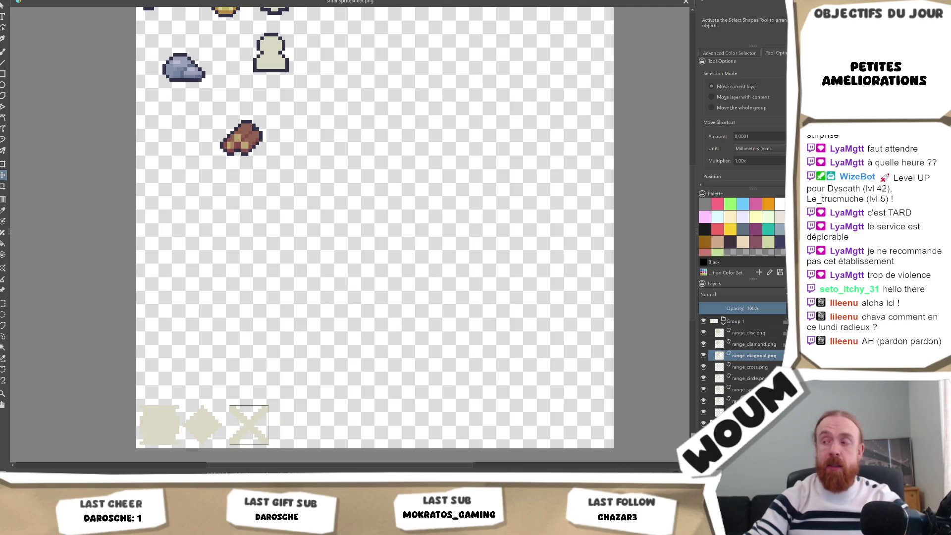
click(750, 367)
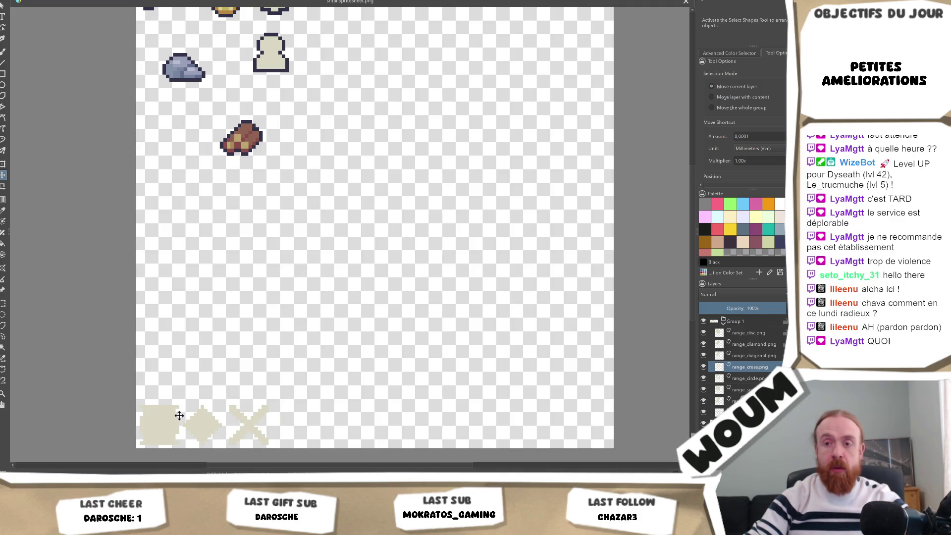
drag(168, 423, 307, 432)
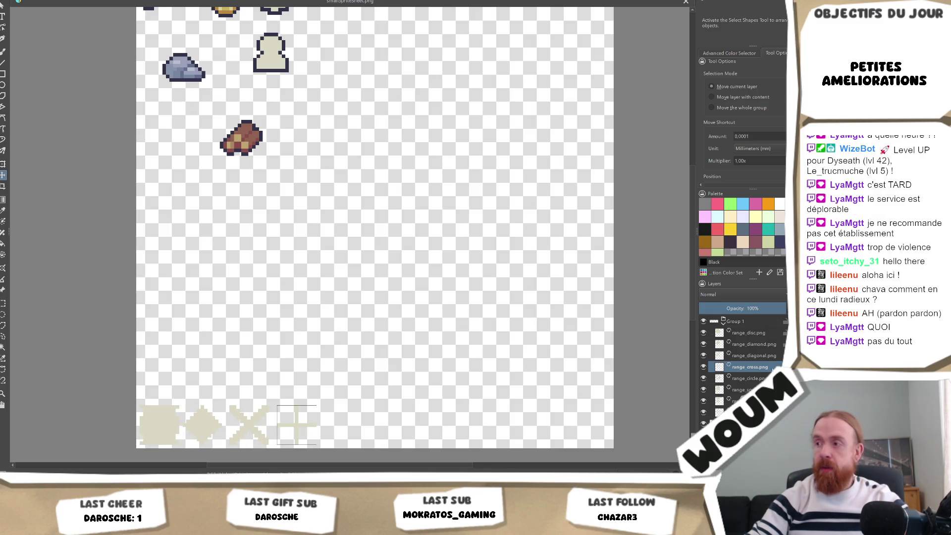
key(Page_Down)
mouse_move(170, 423)
mouse_down()
mouse_move(370, 423)
mouse_move(355, 423)
mouse_up()
key(Page_Down)
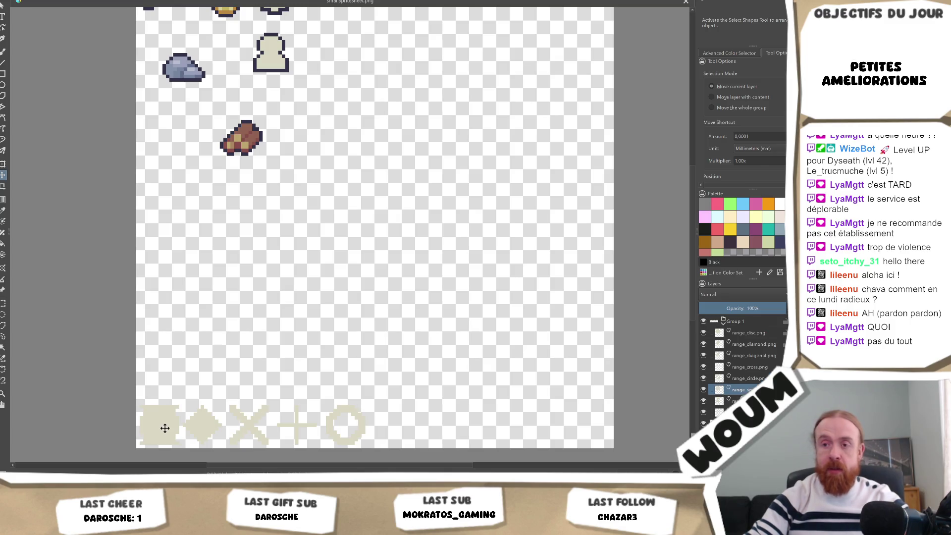
mouse_move(154, 421)
mouse_down()
mouse_move(439, 421)
mouse_move(385, 423)
mouse_up()
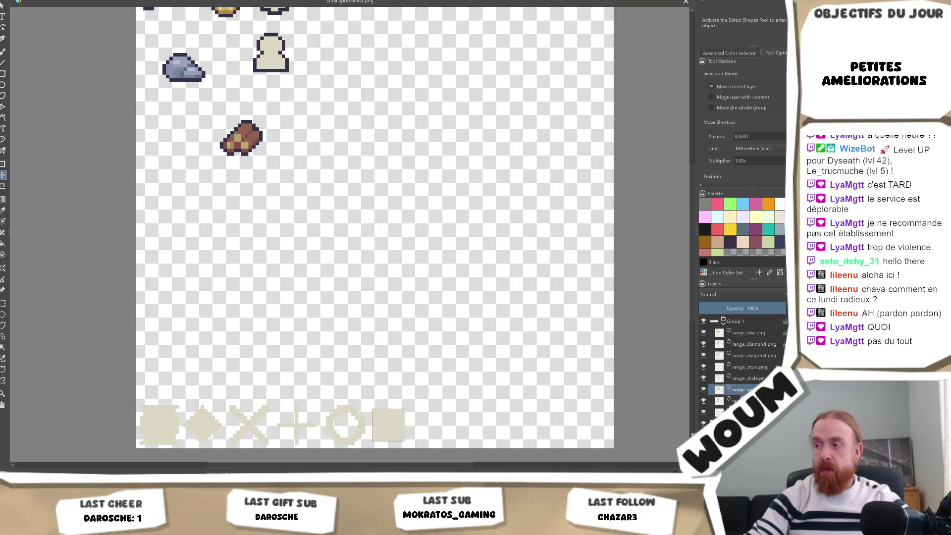
key(Page_Down)
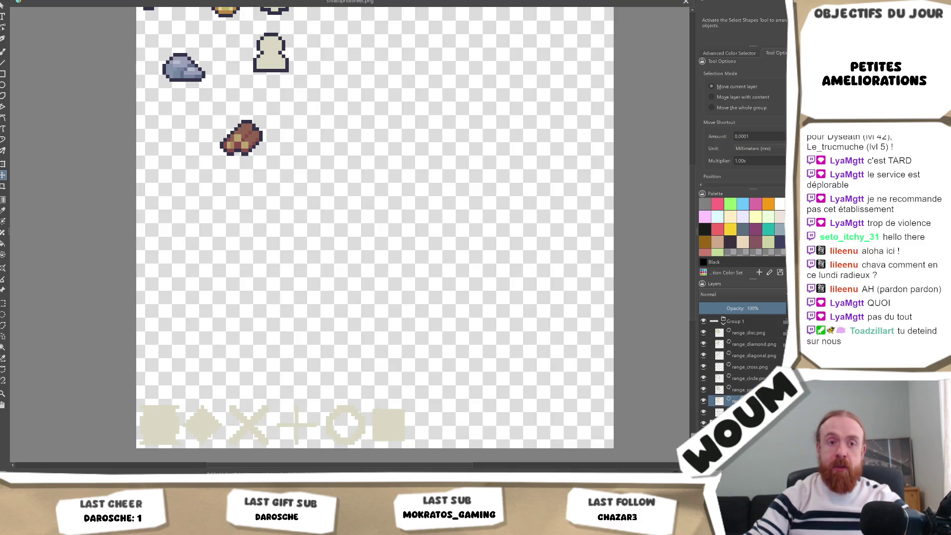
mouse_move(169, 420)
mouse_down()
mouse_move(450, 426)
mouse_move(431, 428)
mouse_up()
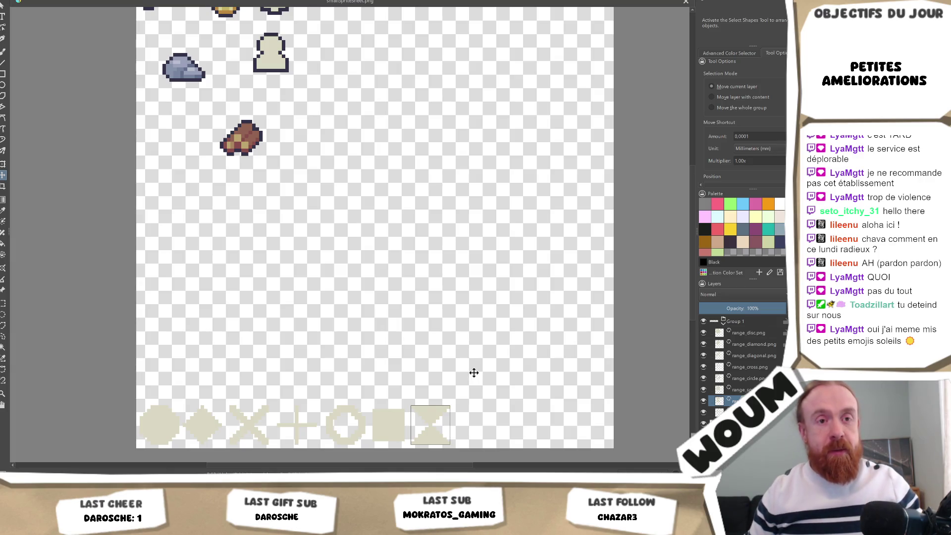
Export the sprite sheet as smallSpriteSheet.png with the default PNG options.
key(ctrl+s)
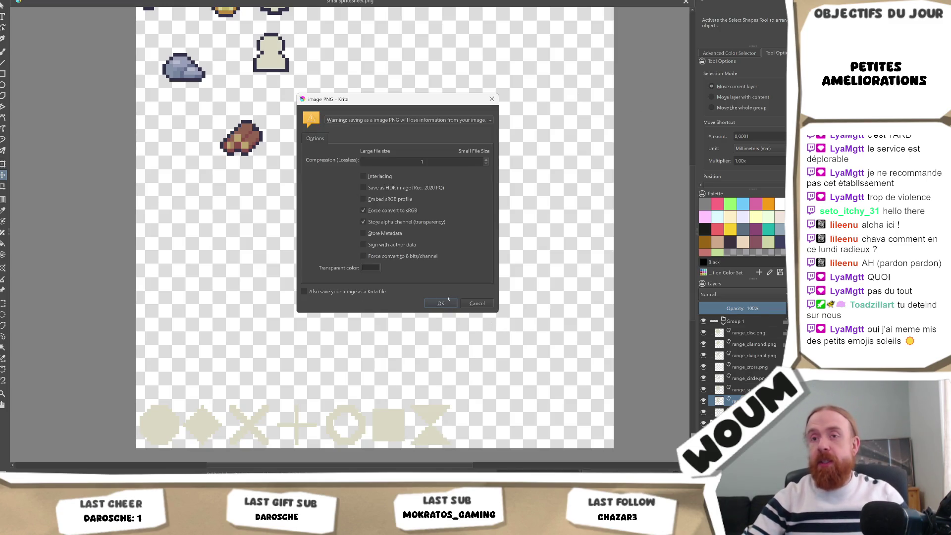
click(440, 303)
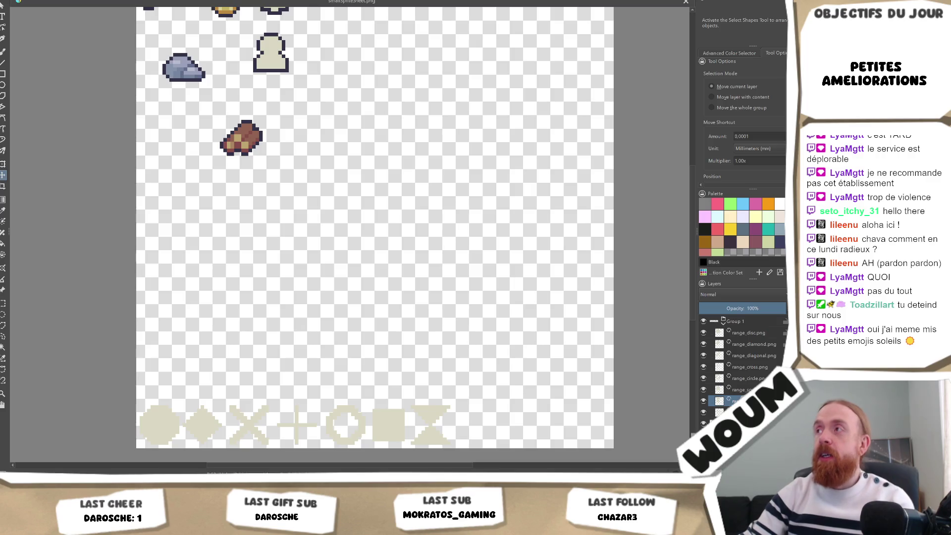
key(alt+Tab)
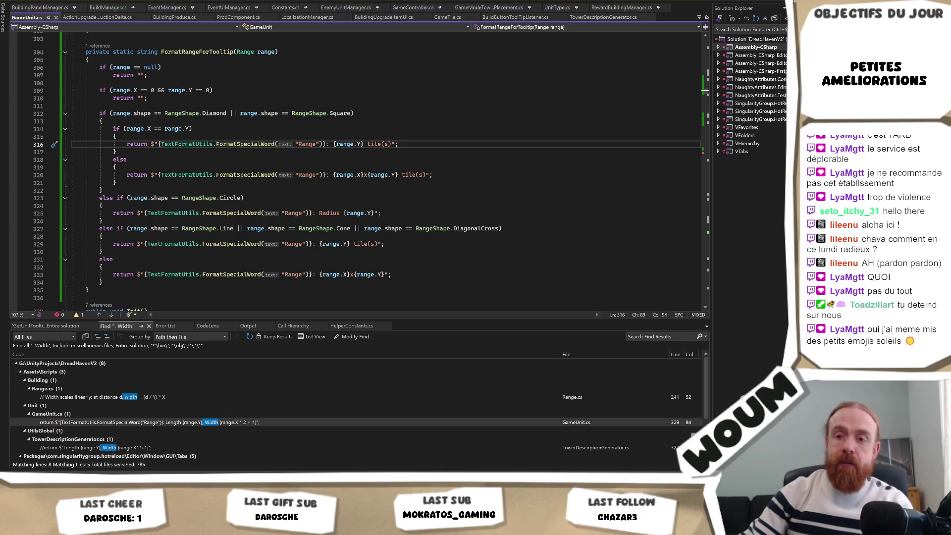
Switch to the Unity editor to see the updated range icons folder.
click(103, 528)
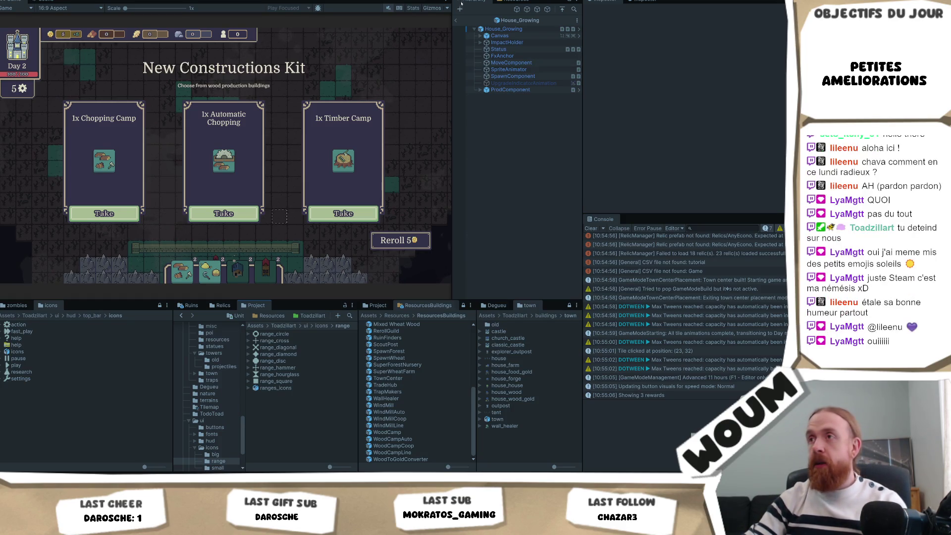
Leave prefab mode for the testmap scene and browse to the ui/icons/small folder.
click(458, 19)
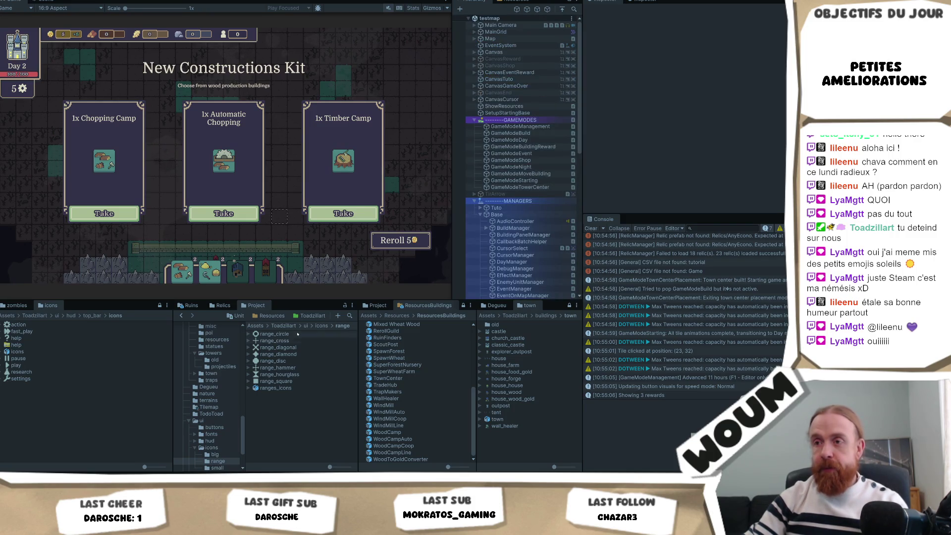
click(321, 326)
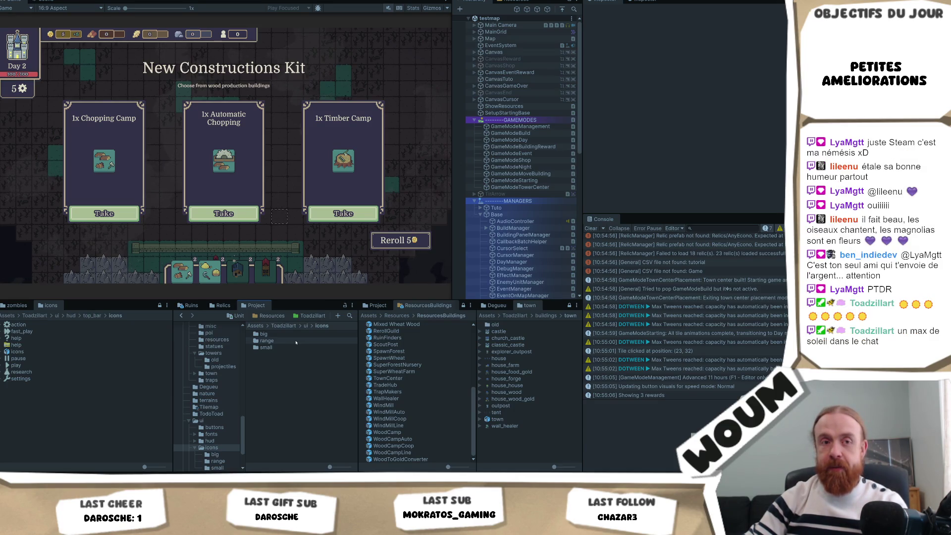
click(305, 326)
double_click(270, 354)
double_click(278, 347)
scroll(290, 386, down, 5)
Select the smallSpriteSheet texture and open its Sprite Editor from the Inspector.
click(296, 413)
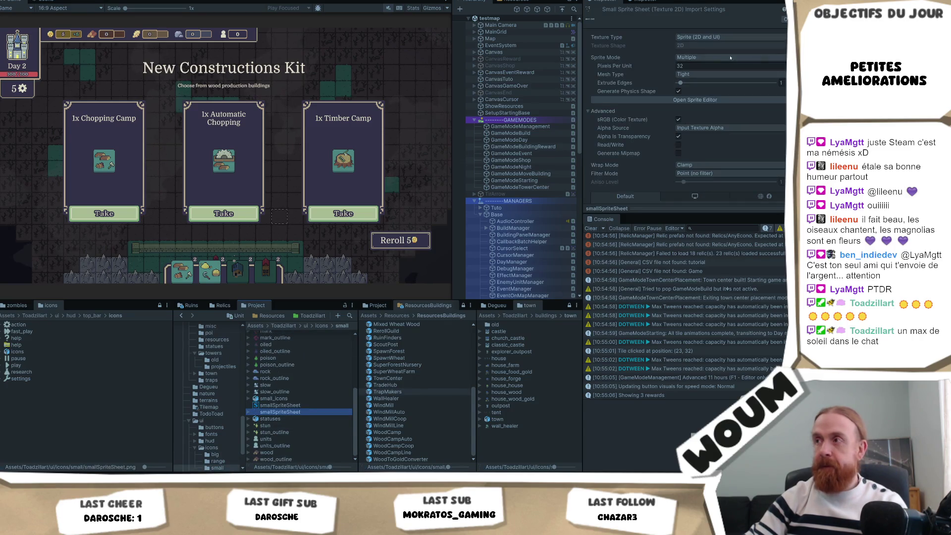
click(723, 100)
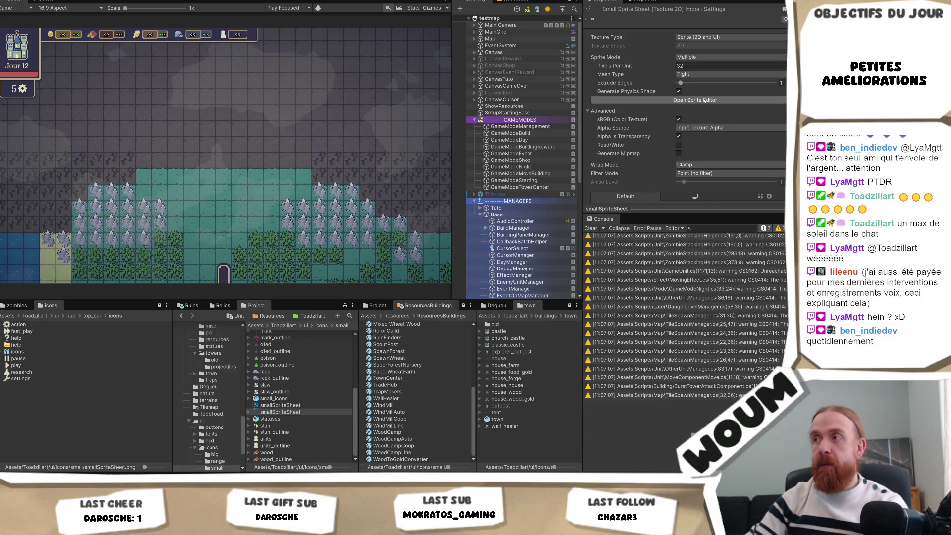
click(704, 101)
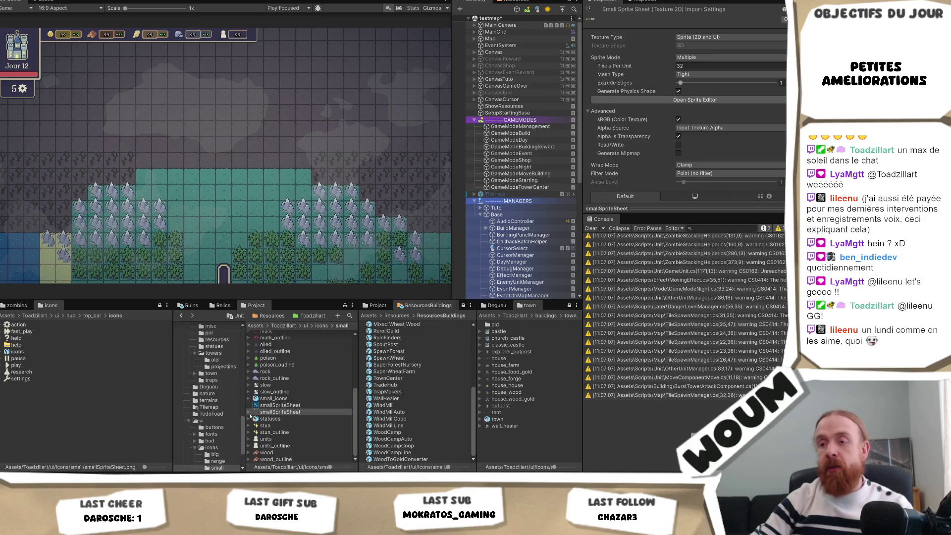
Expand smallSpriteSheet, inspect smallSpriteSheet_0, reselect the texture, then switch to Visual Studio.
click(249, 412)
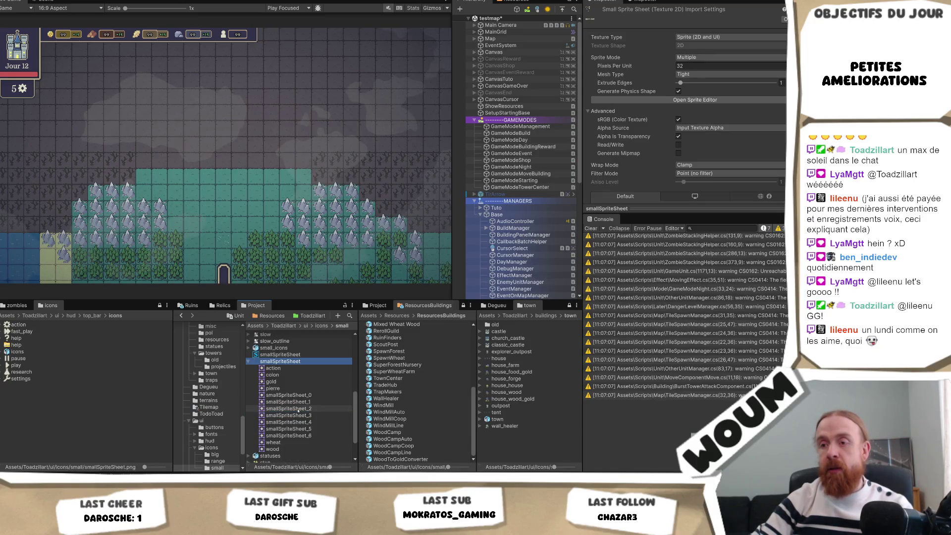
click(302, 395)
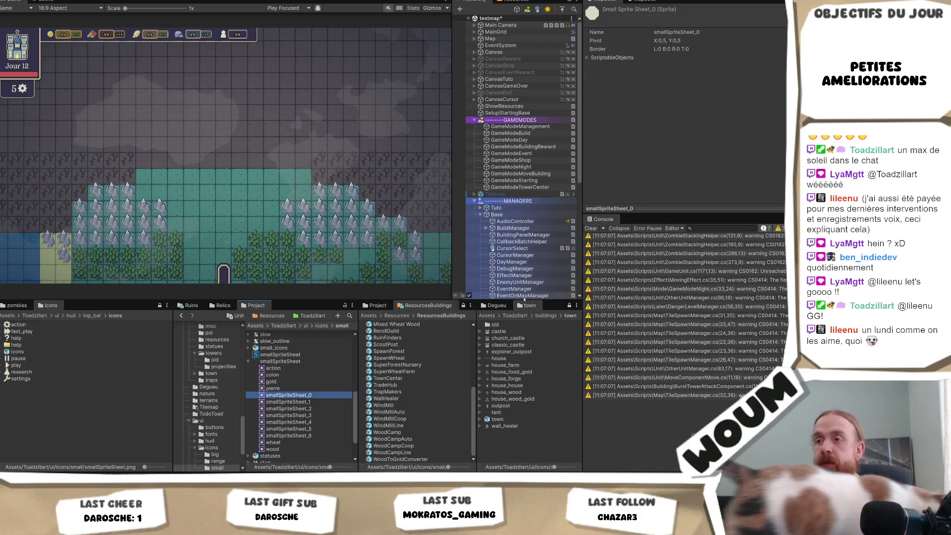
click(281, 362)
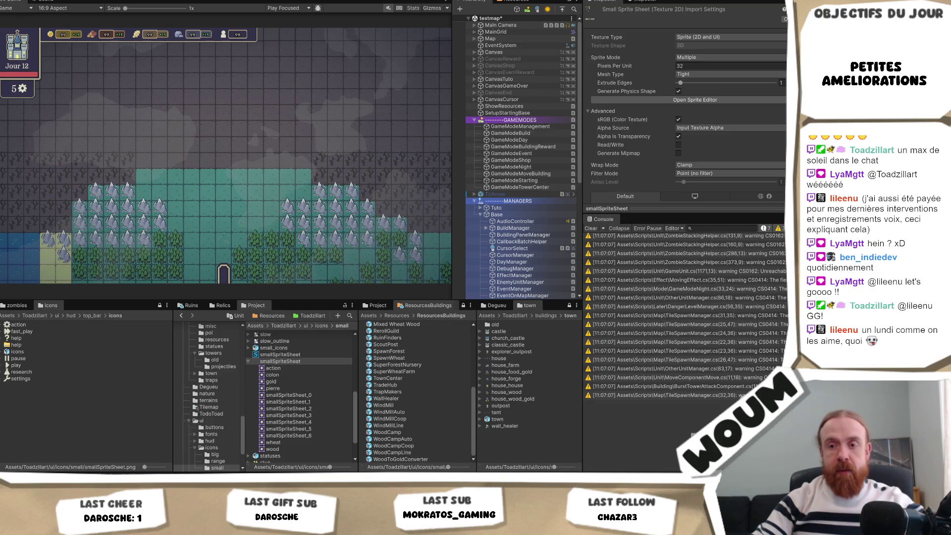
key(alt+Tab)
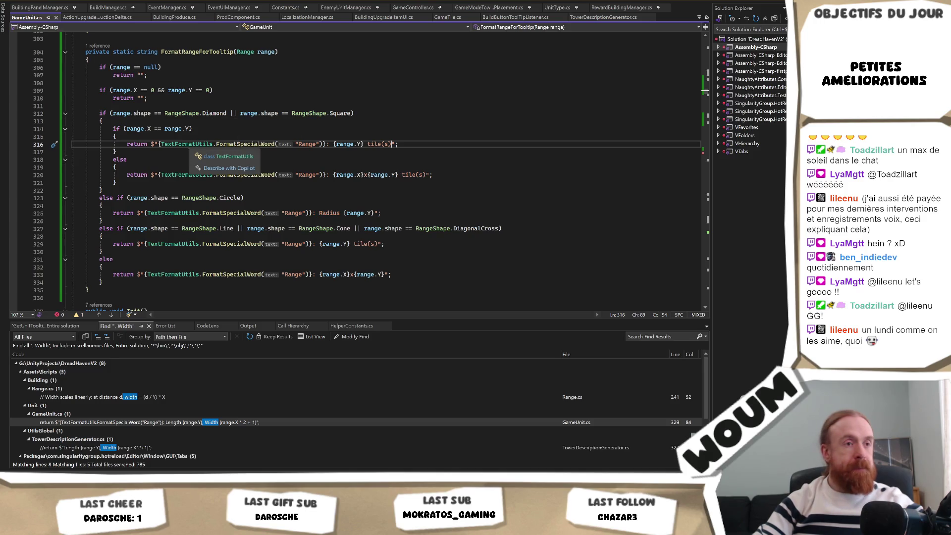
Go from GameUnit.cs to the RangeShape enum definition in Range.cs.
key(alt+Tab)
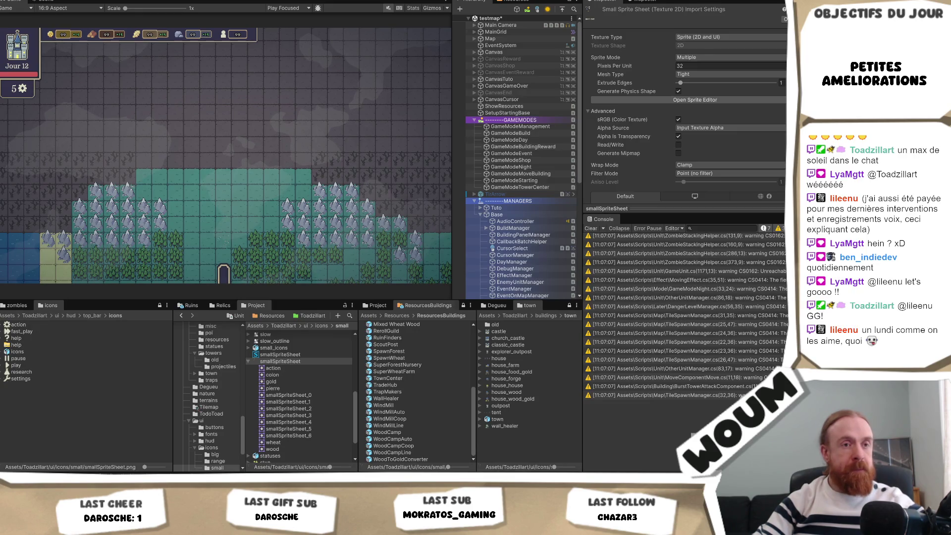
key(alt+Tab)
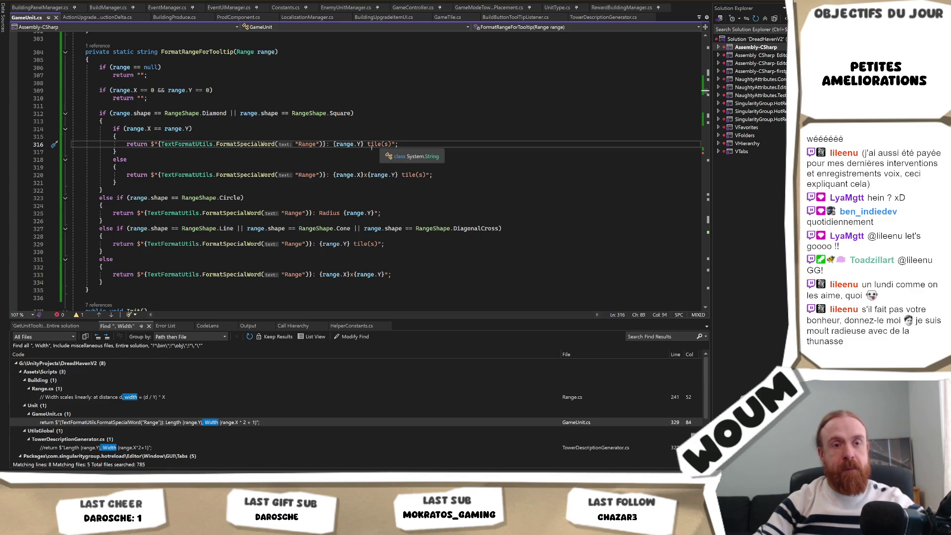
click(322, 166)
scroll(286, 183, up, 2)
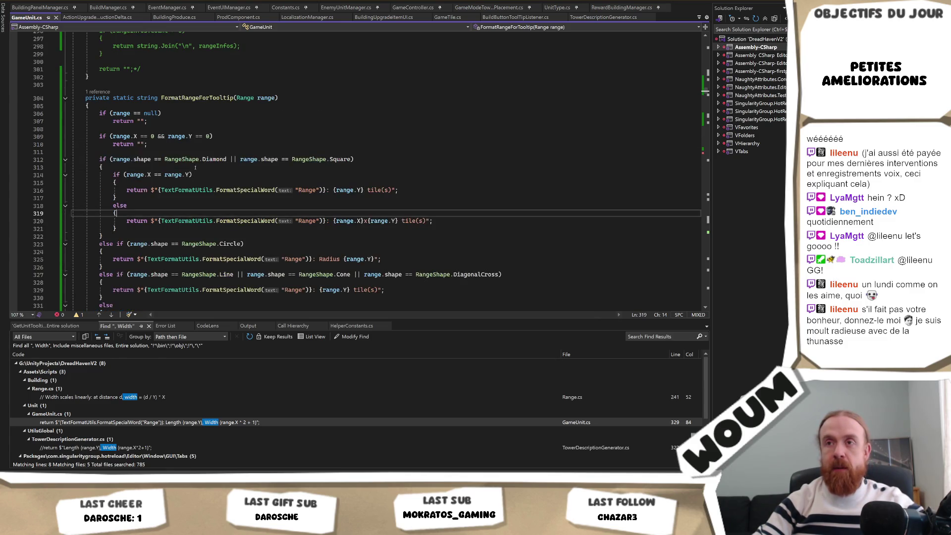
ctrl+click(211, 159)
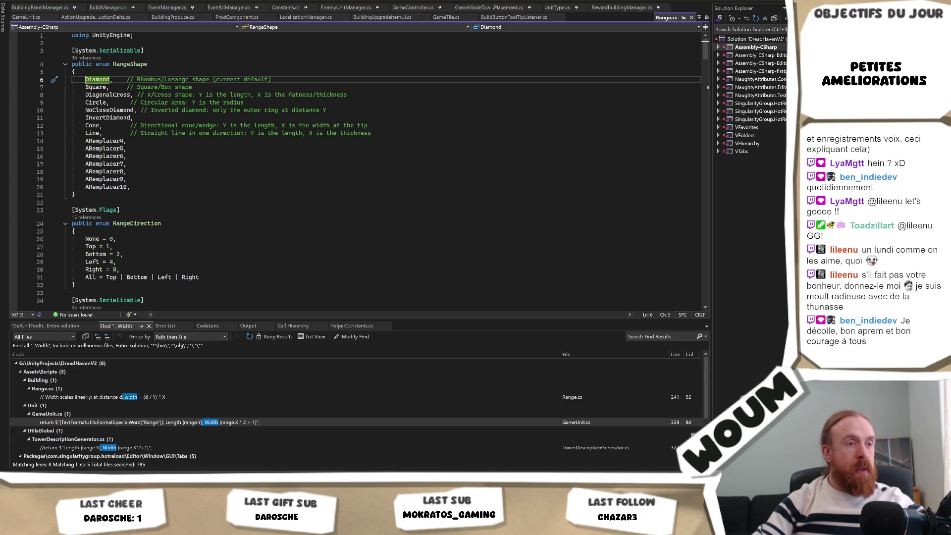
Select the DiagonalCross entry in RangeShape and compare it against the Unity editor.
key(alt+Tab)
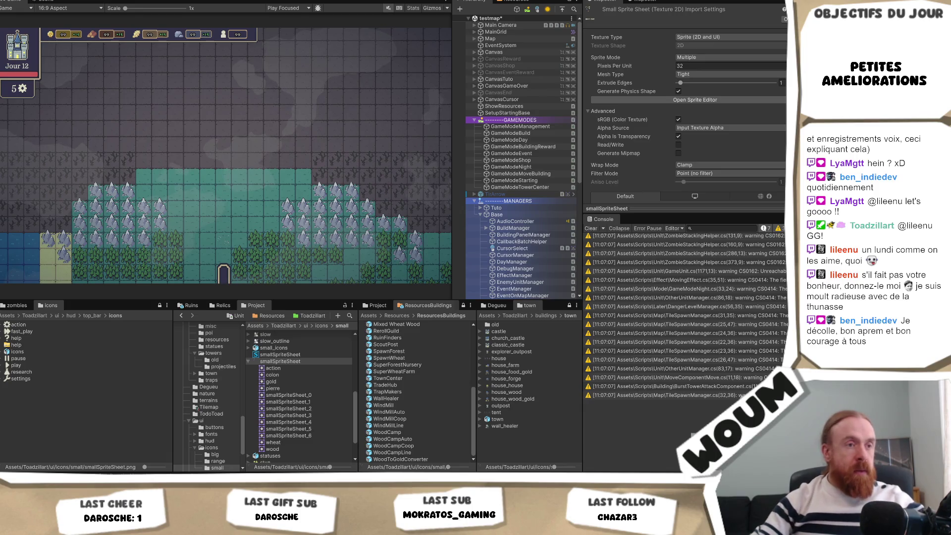
key(alt+Tab)
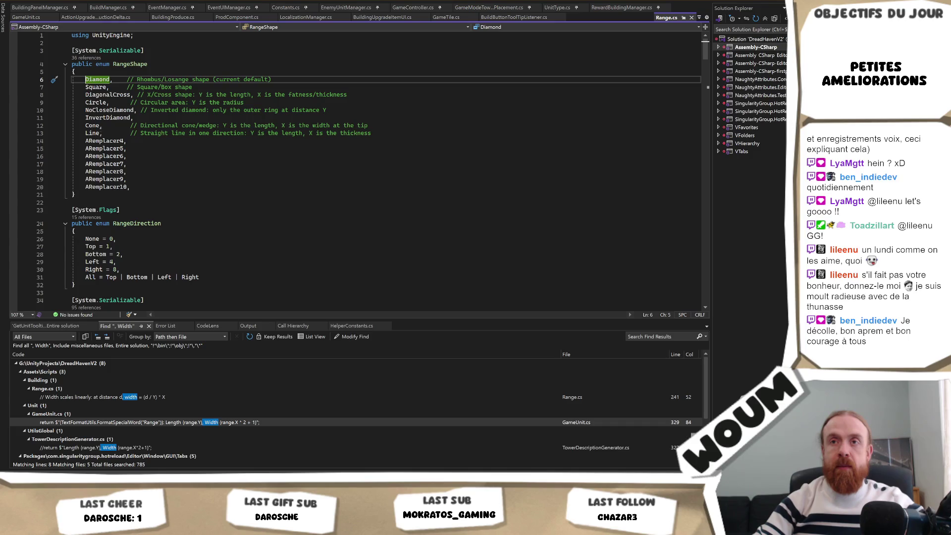
click(106, 94)
double_click(106, 95)
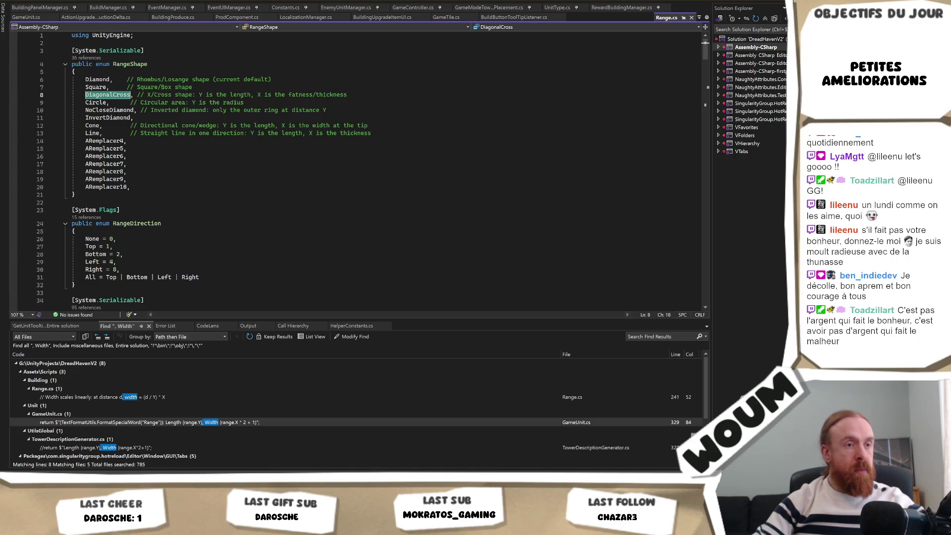
key(alt+Tab)
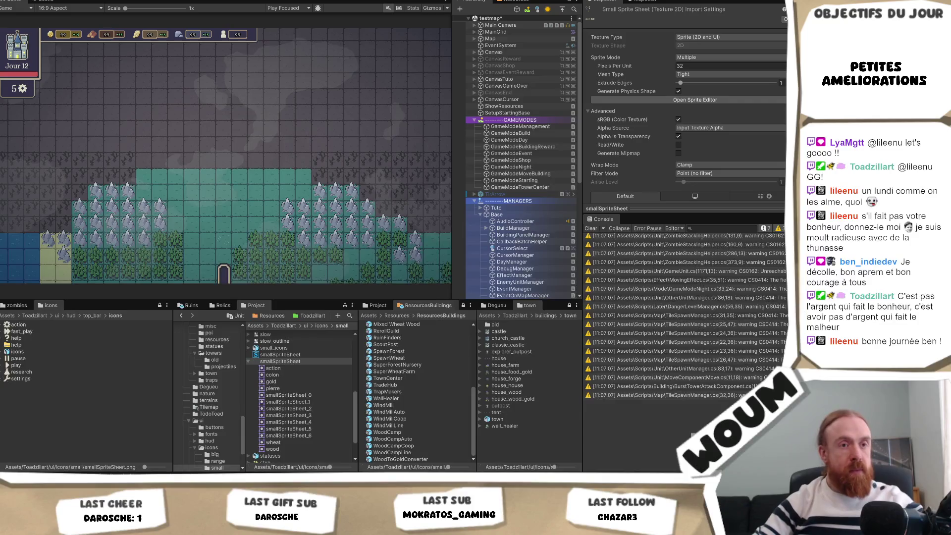
key(alt+Tab)
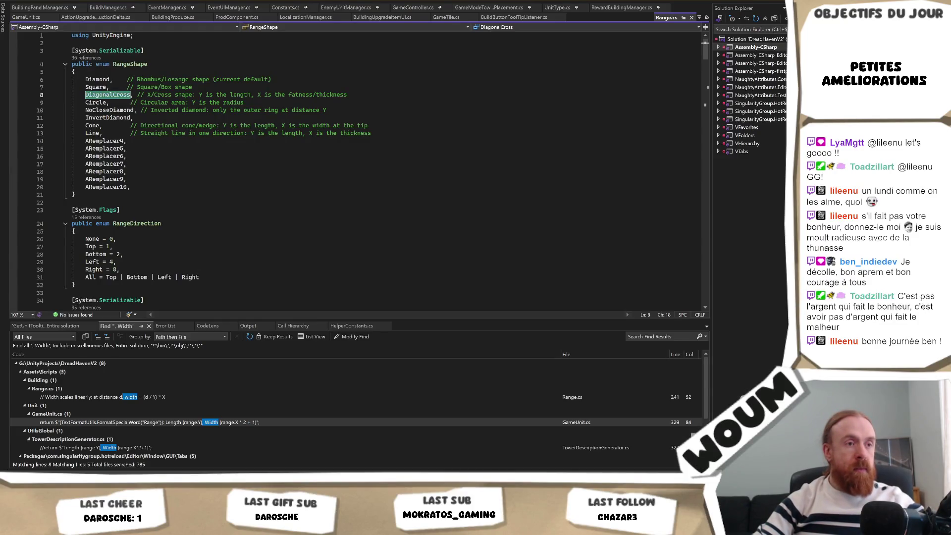
Compare the Line and Circle RangeShape entries against the Unity editor.
key(alt+Tab)
key(alt+Tab)
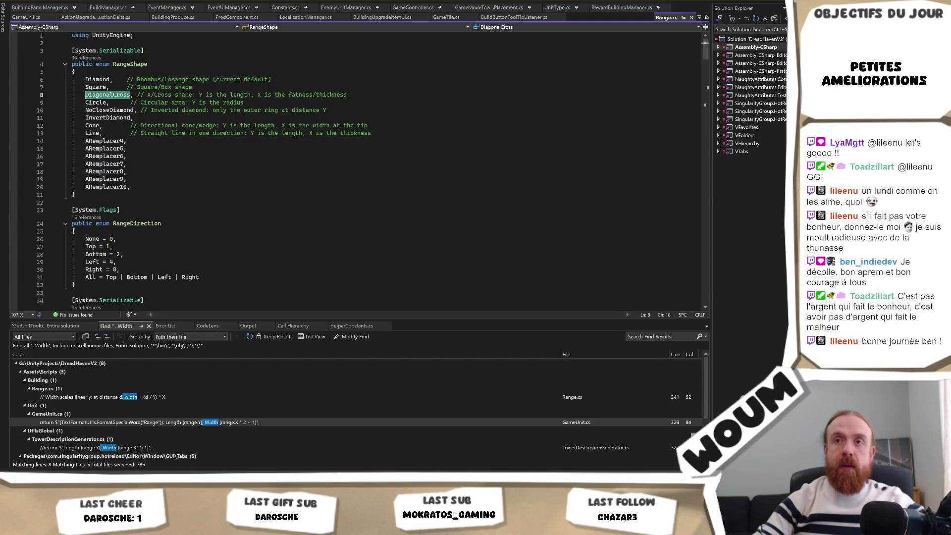
click(86, 133)
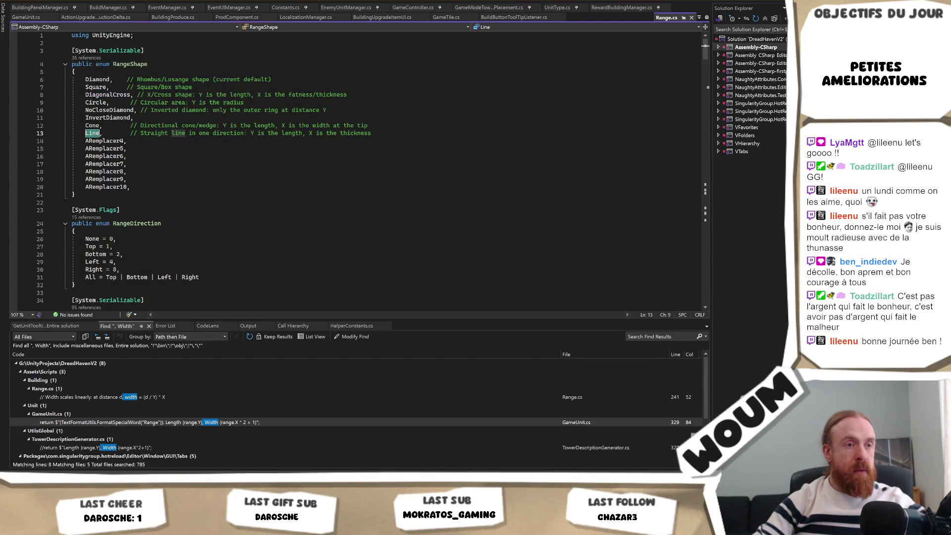
key(alt+Tab)
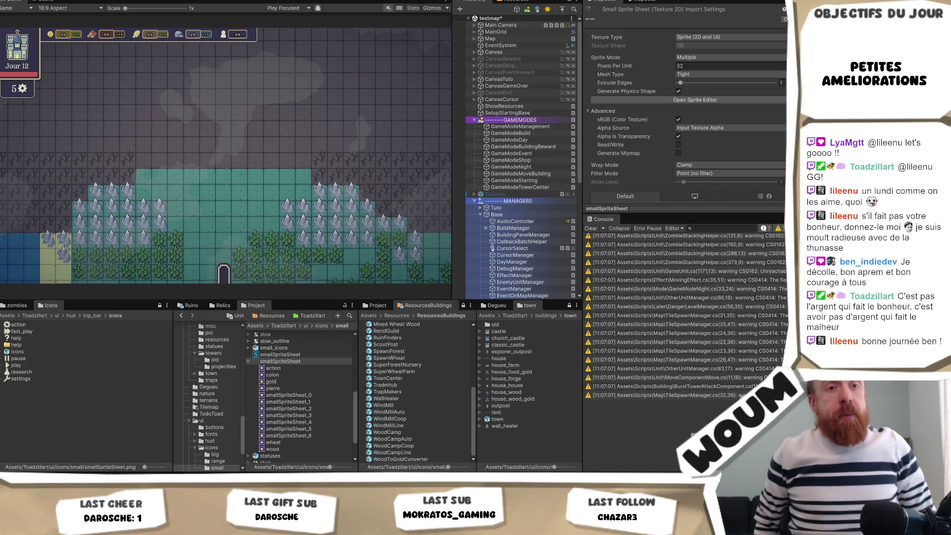
key(alt+Tab)
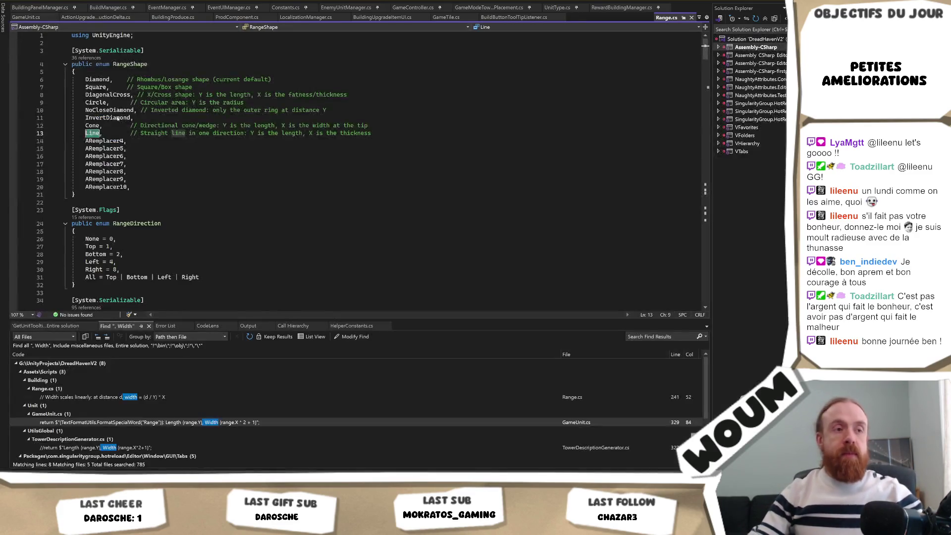
click(106, 102)
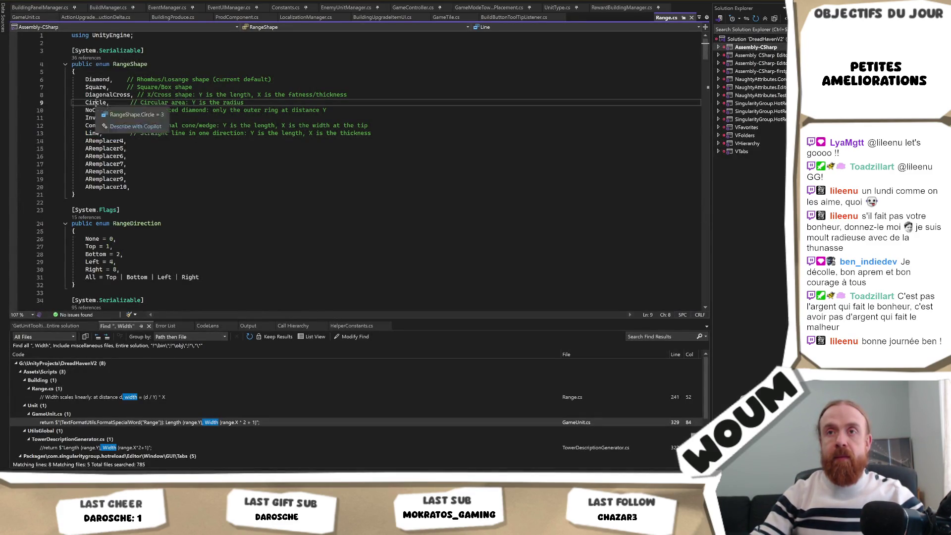
key(alt+Tab)
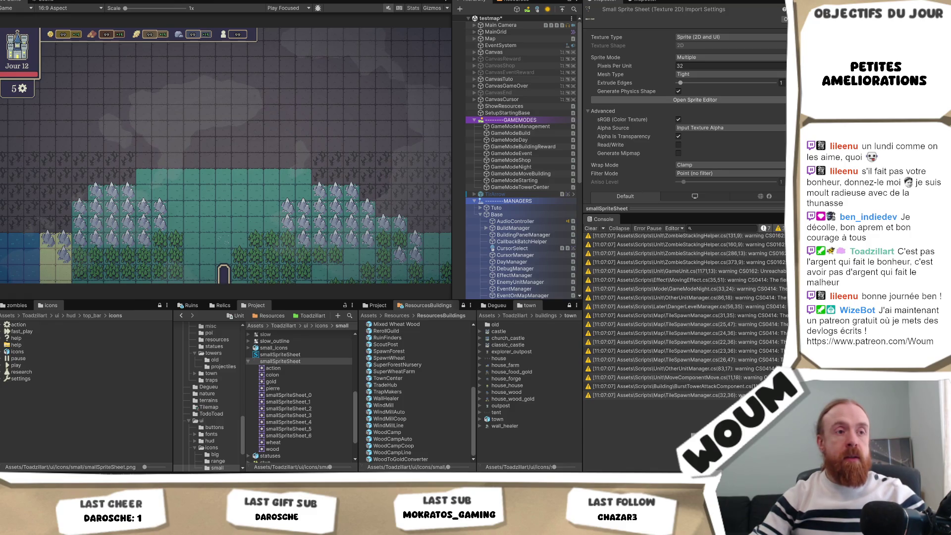
Check the Square RangeShape entry, then finish back in the Unity editor.
key(alt+Tab)
click(95, 87)
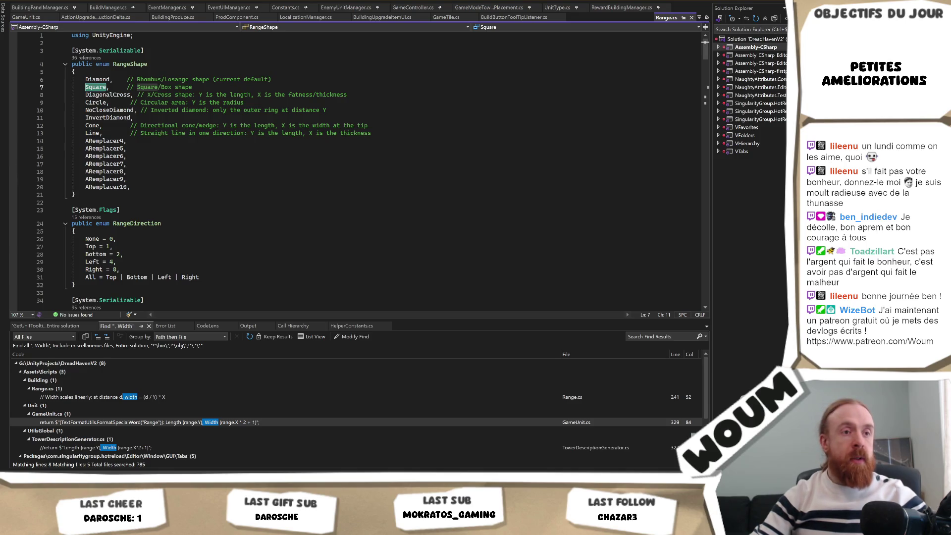
key(alt+Tab)
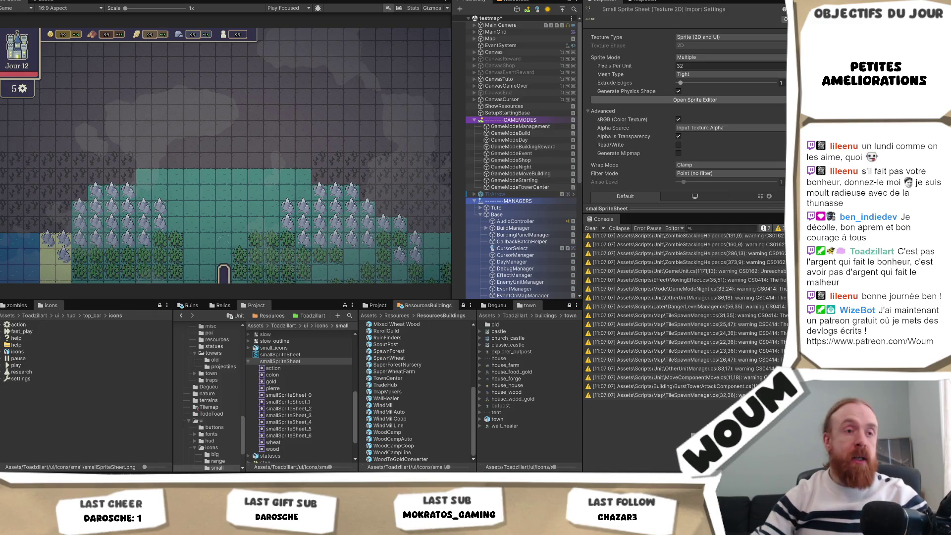
key(alt+Tab)
mouse_move(133, 110)
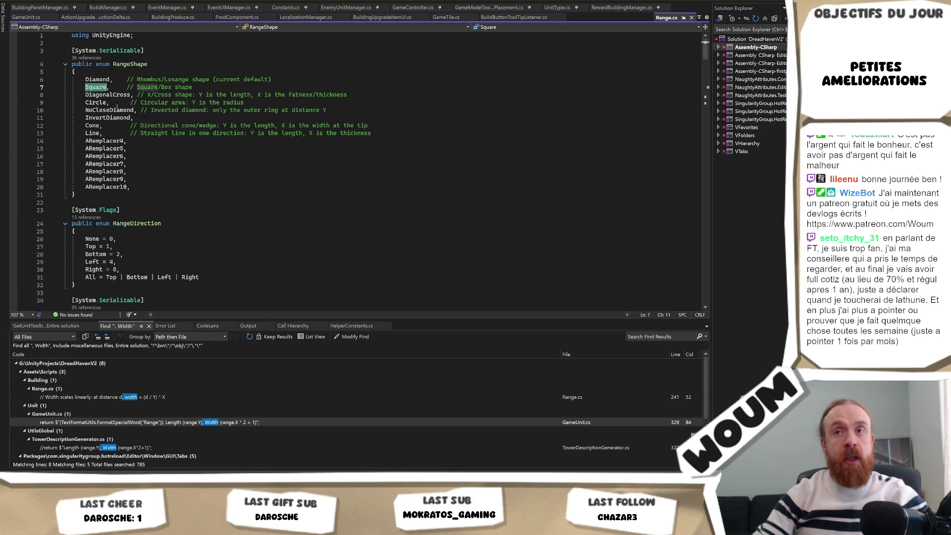
mouse_move(114, 95)
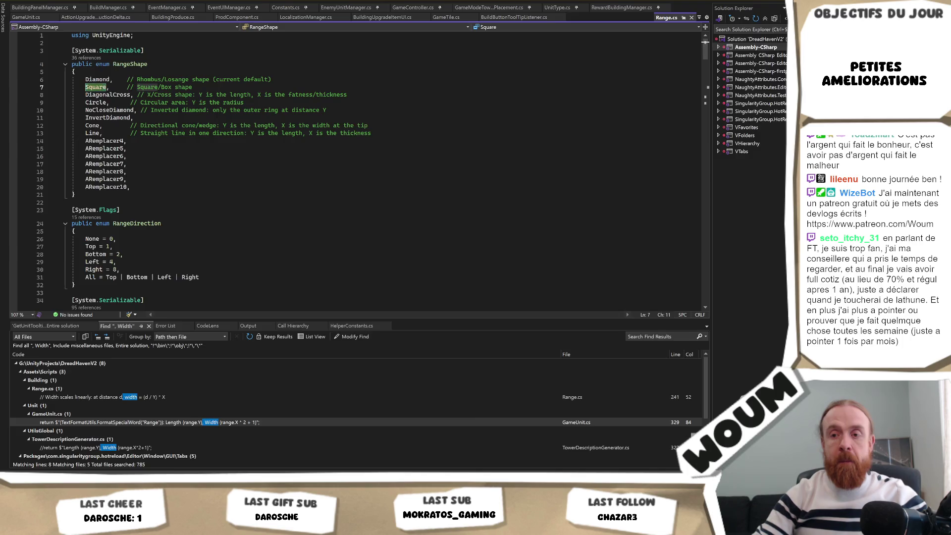
key(alt+Tab)
scroll(396, 347, up, 3)
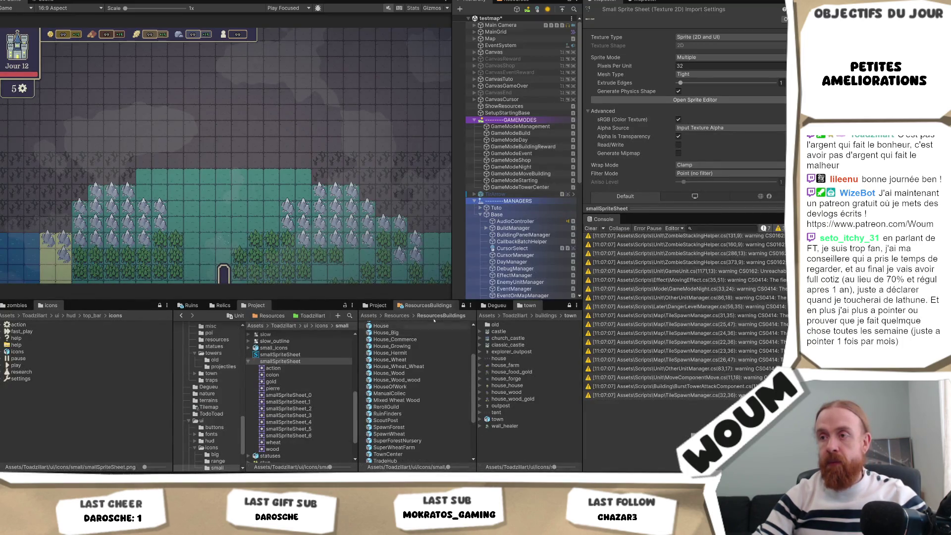
Navigate the Project window to Resources/ResourcesBuildings/Defense.
click(396, 315)
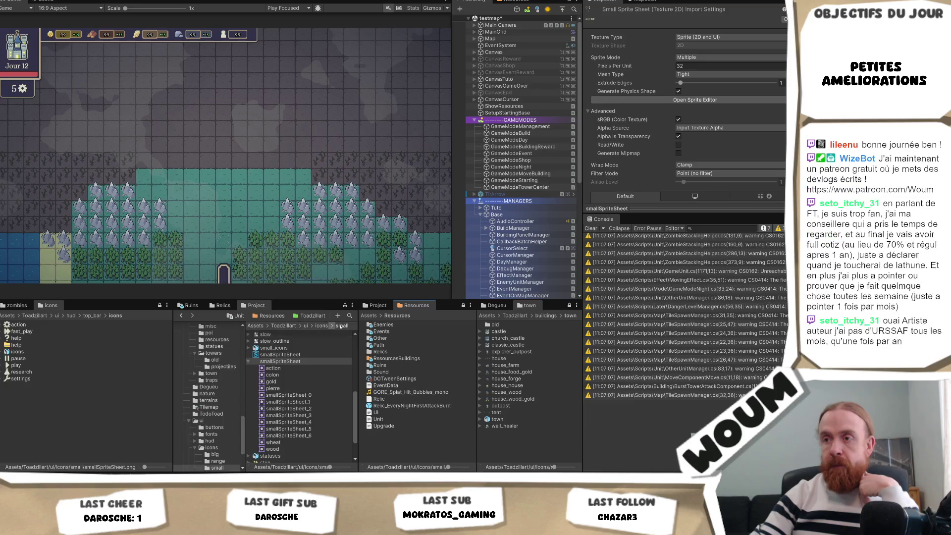
key(Down)
key(Down)
key(Down)
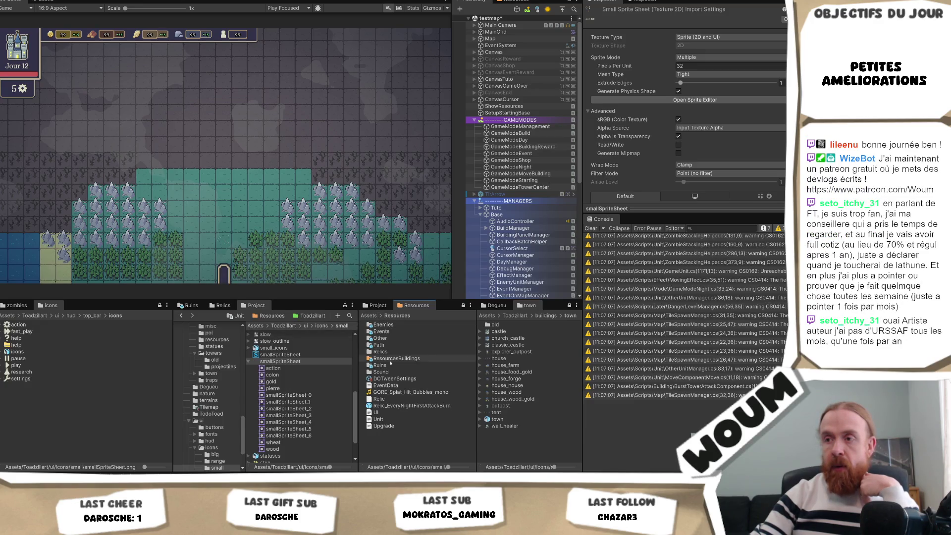
key(Return)
double_click(384, 325)
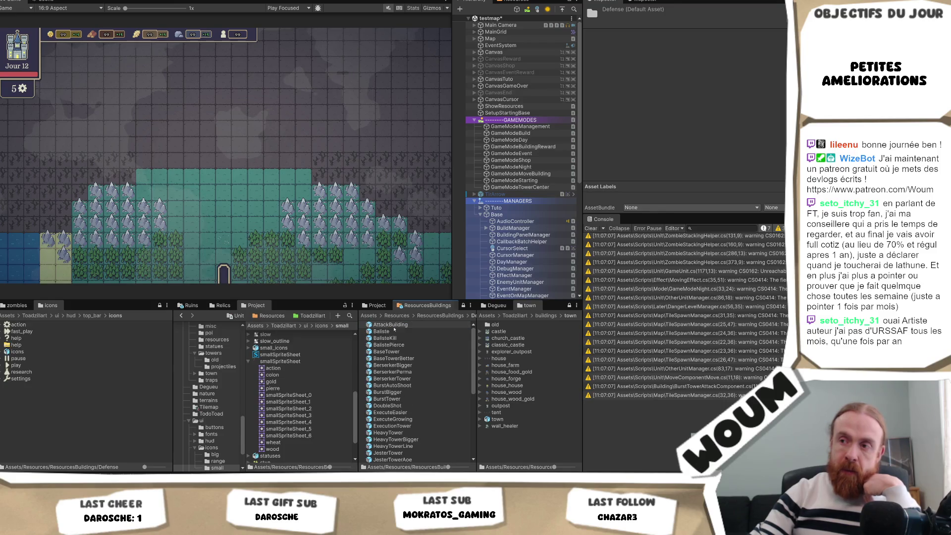
Inspect BurstTower's attack component Range fields, then switch to Visual Studio.
click(423, 401)
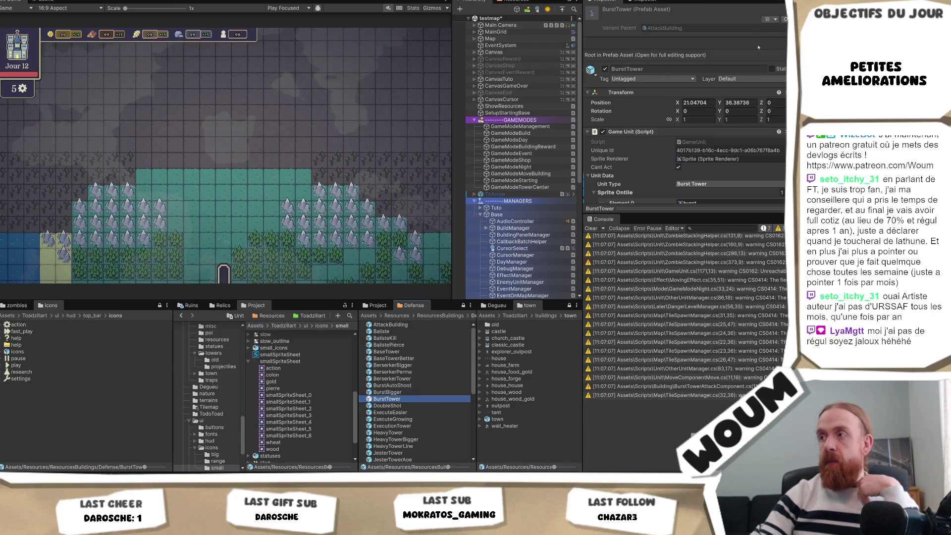
scroll(758, 48, down, 10)
scroll(757, 60, down, 20)
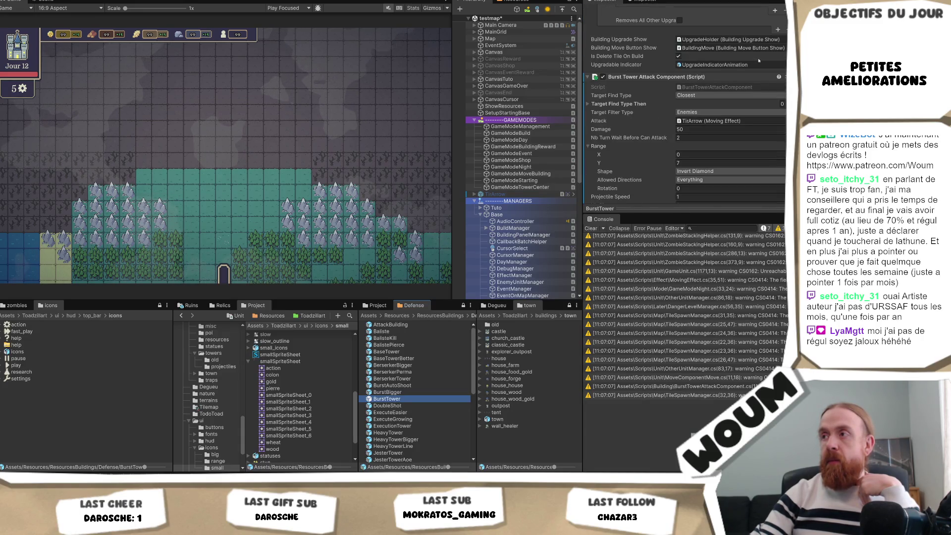
scroll(758, 60, down, 1)
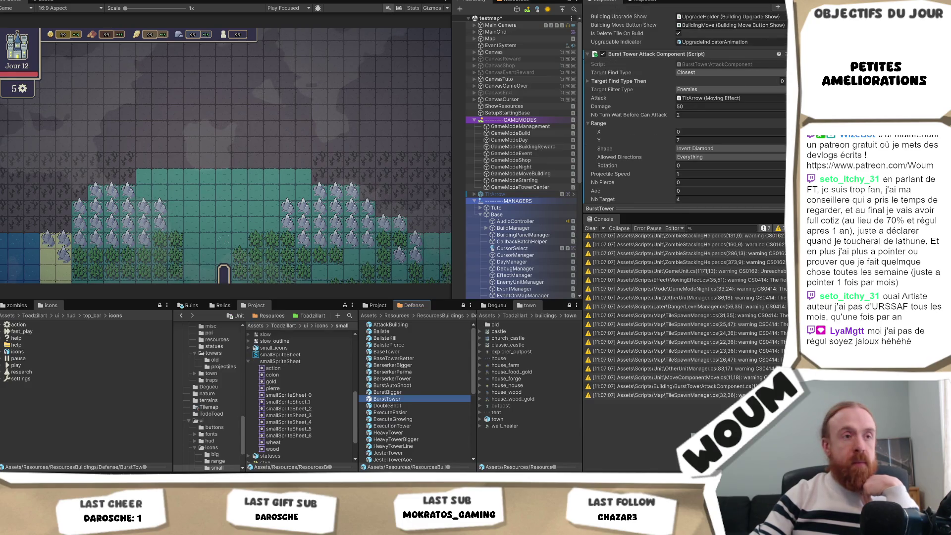
click(184, 194)
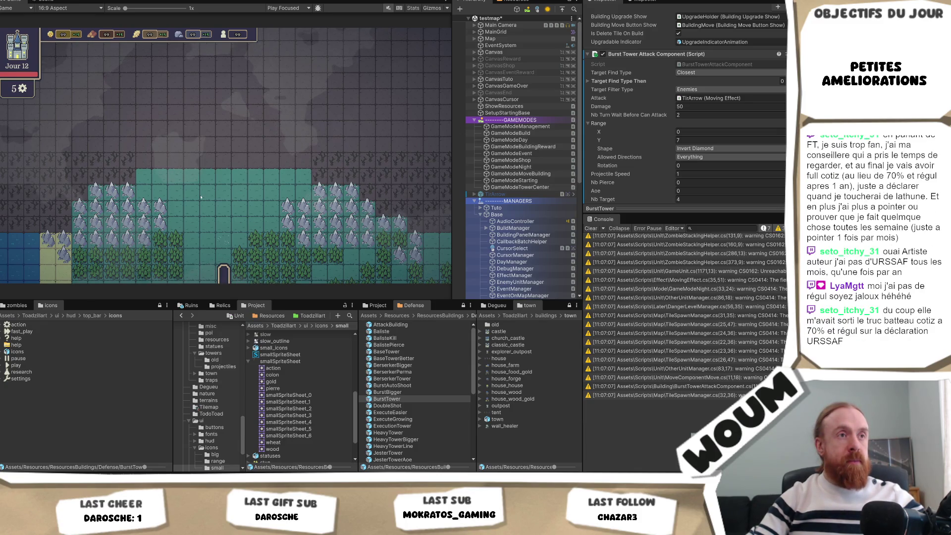
key(alt+Tab)
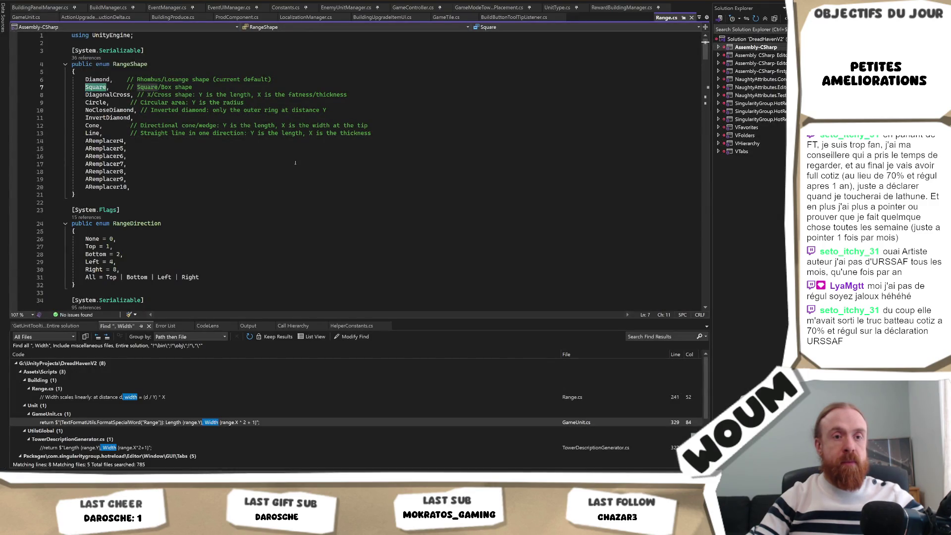
Look up InvertDiamond in the RangeShape enum, then switch back to Unity.
click(112, 118)
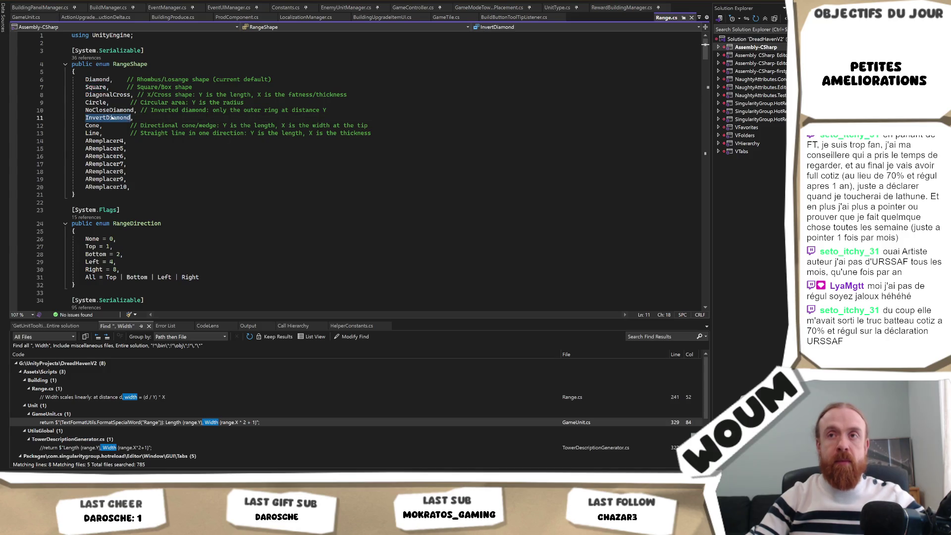
key(alt+Tab)
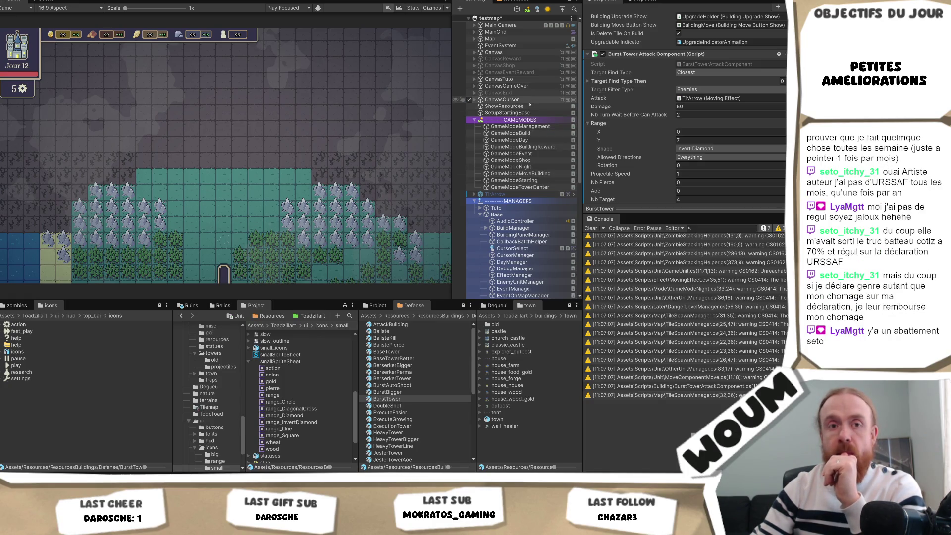
click(515, 120)
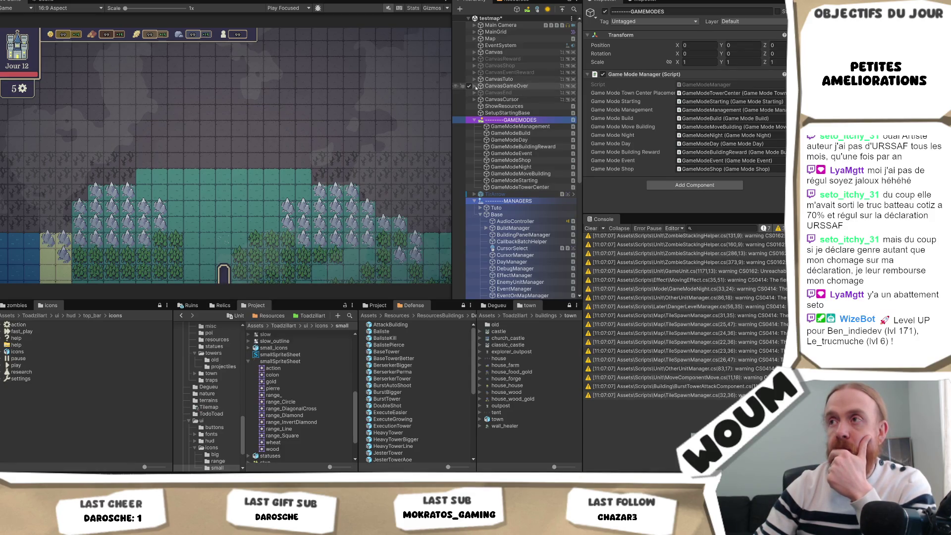
click(474, 52)
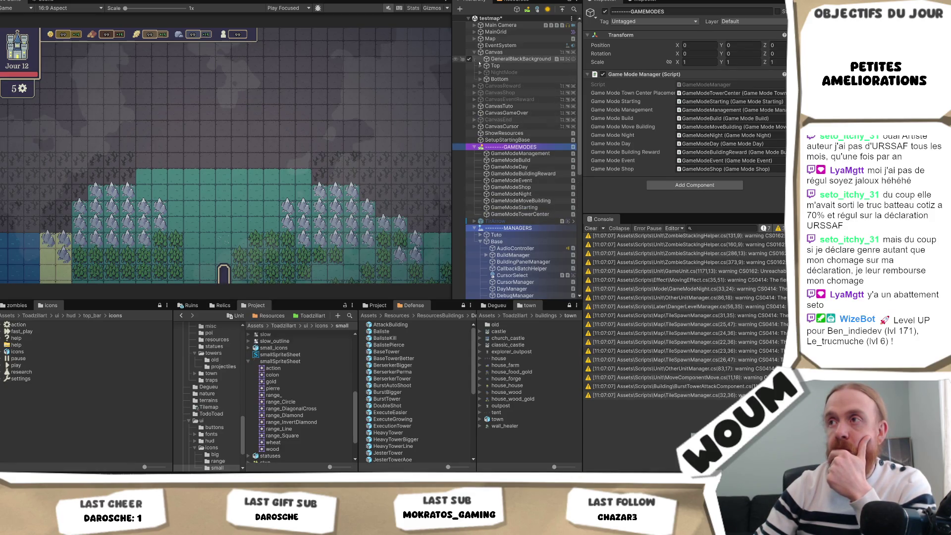
click(480, 66)
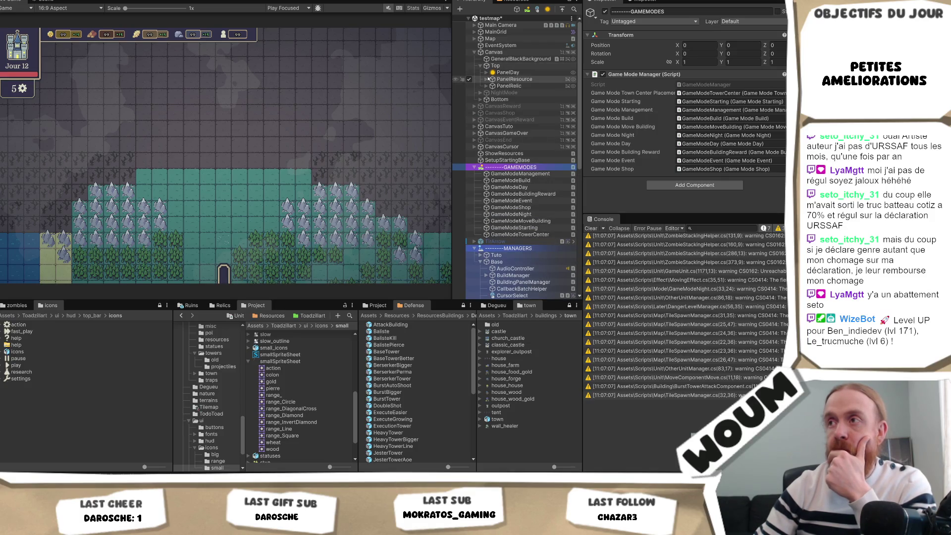
click(486, 79)
click(492, 93)
click(525, 106)
click(497, 106)
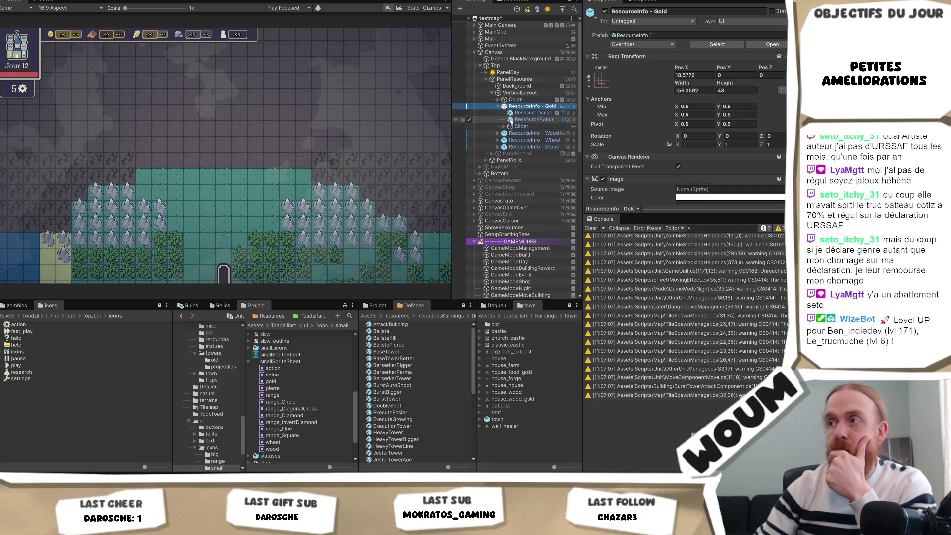
click(519, 113)
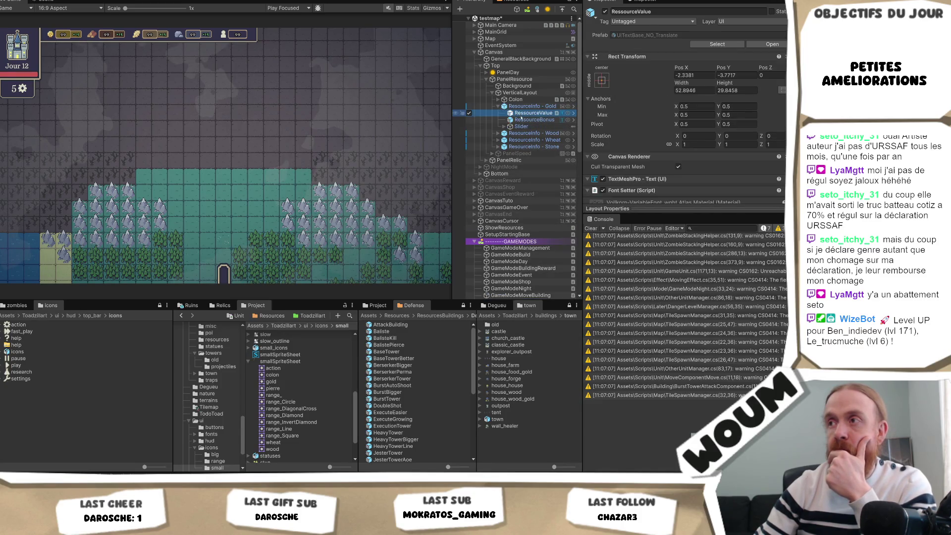
scroll(658, 150, down, 3)
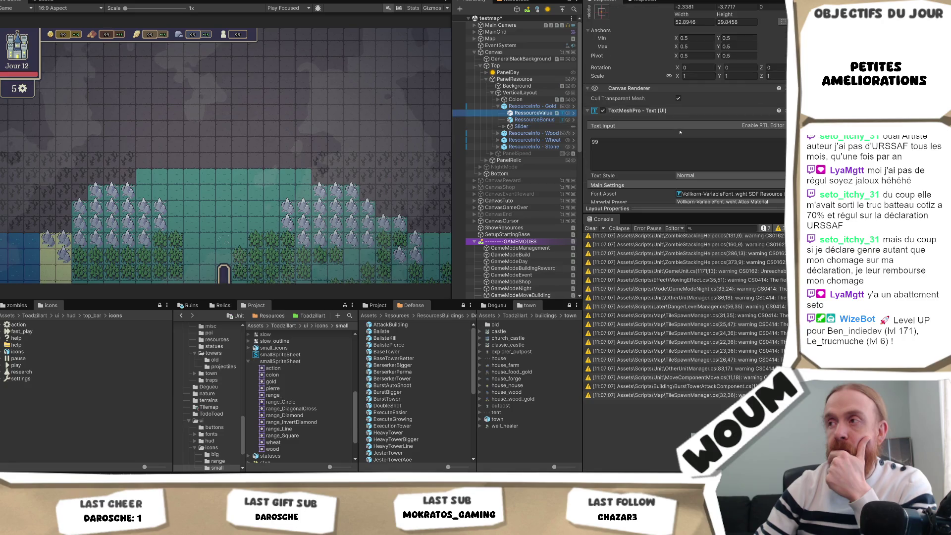
click(662, 151)
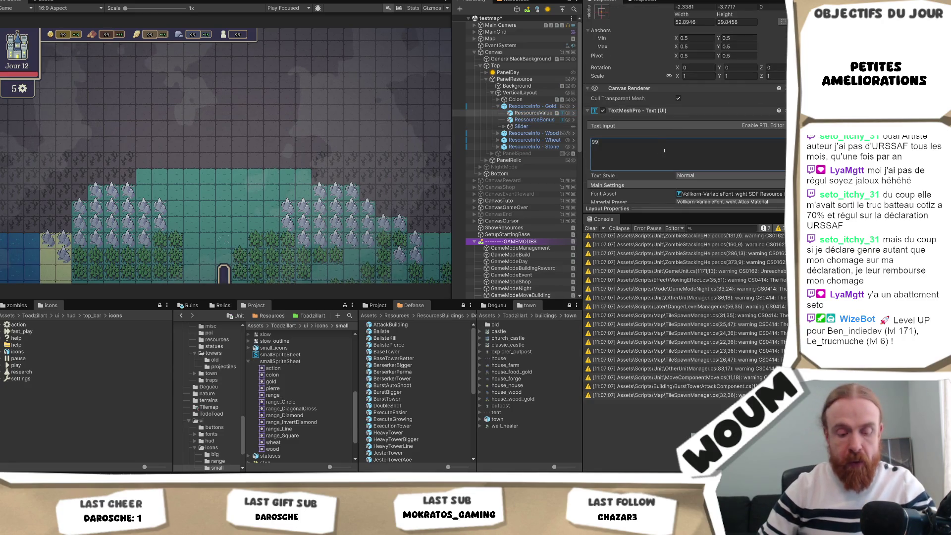
text( <sprite=)
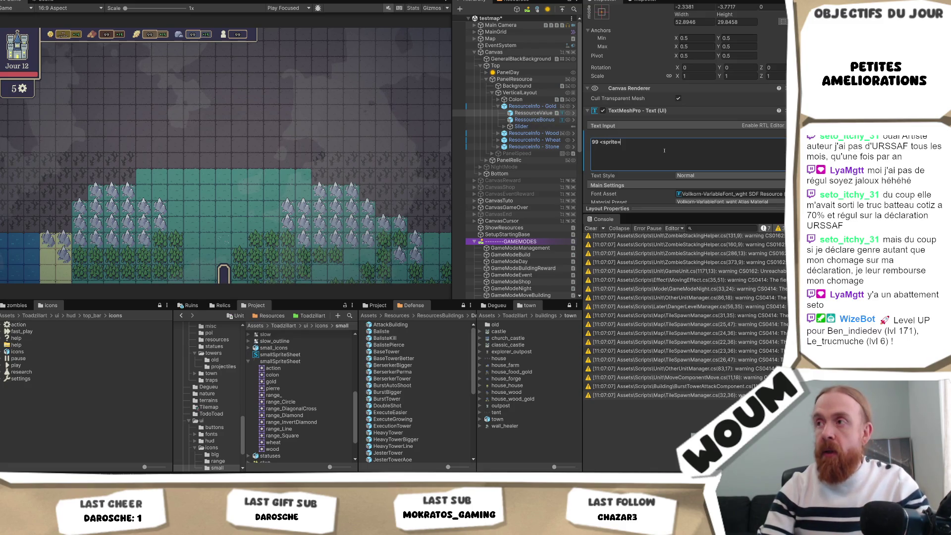
text(")
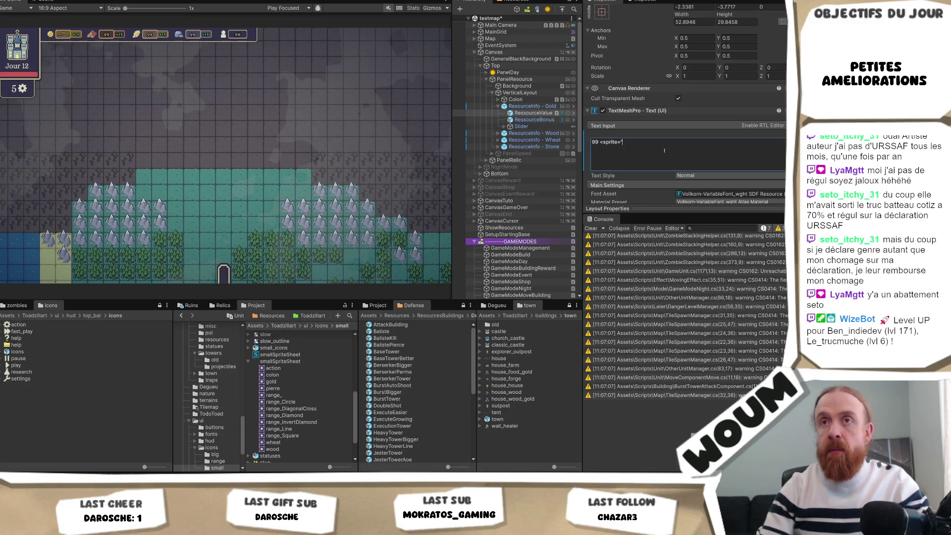
key(Escape)
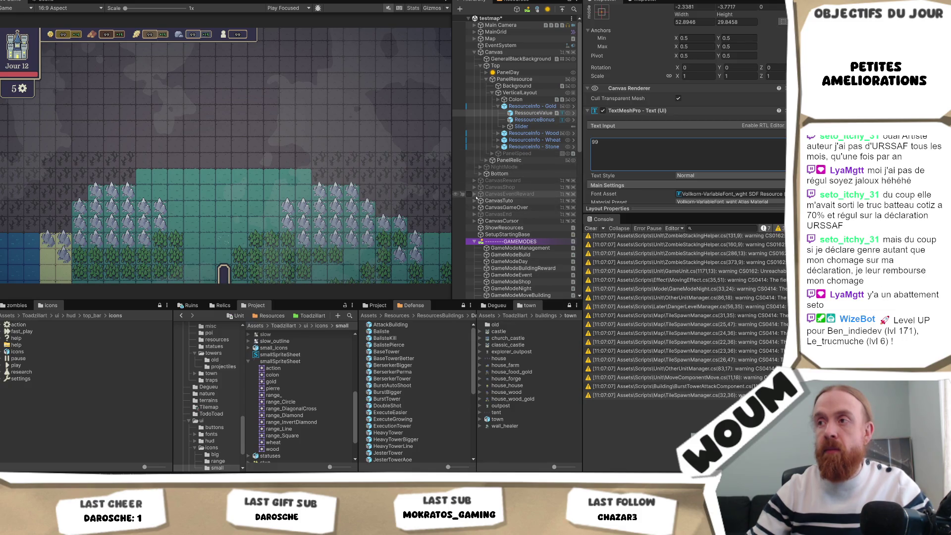
click(474, 201)
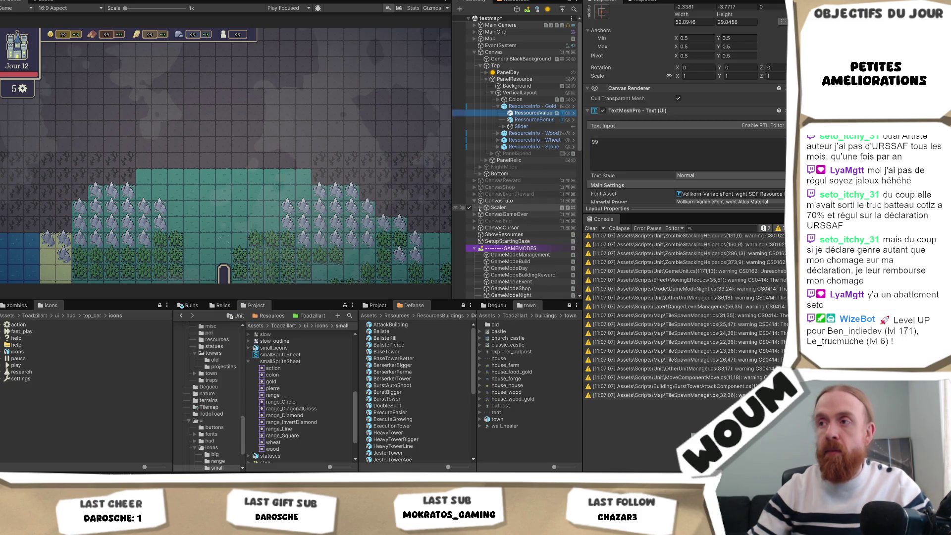
Set the tutorial Scaler's Canvas Group Alpha to 1 to show the panel.
click(480, 208)
click(499, 208)
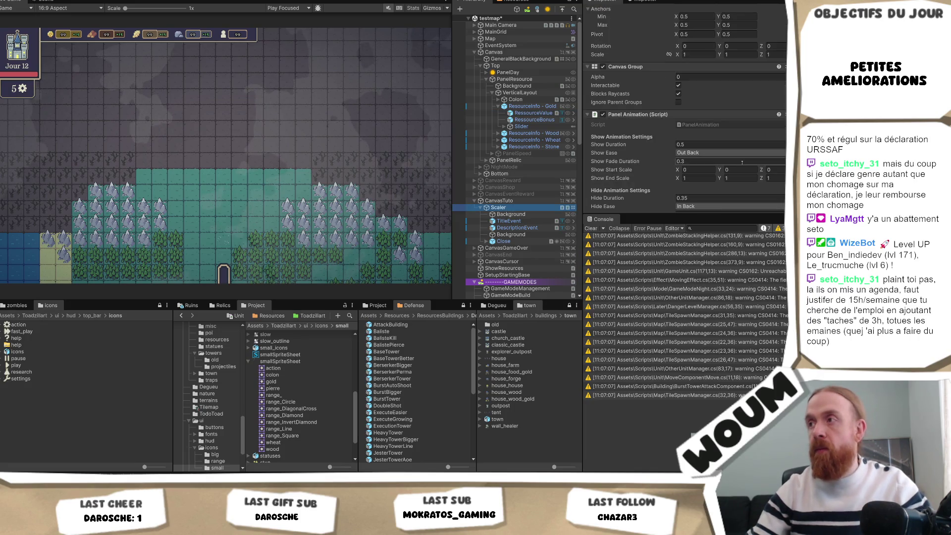
scroll(741, 162, down, 5)
click(525, 200)
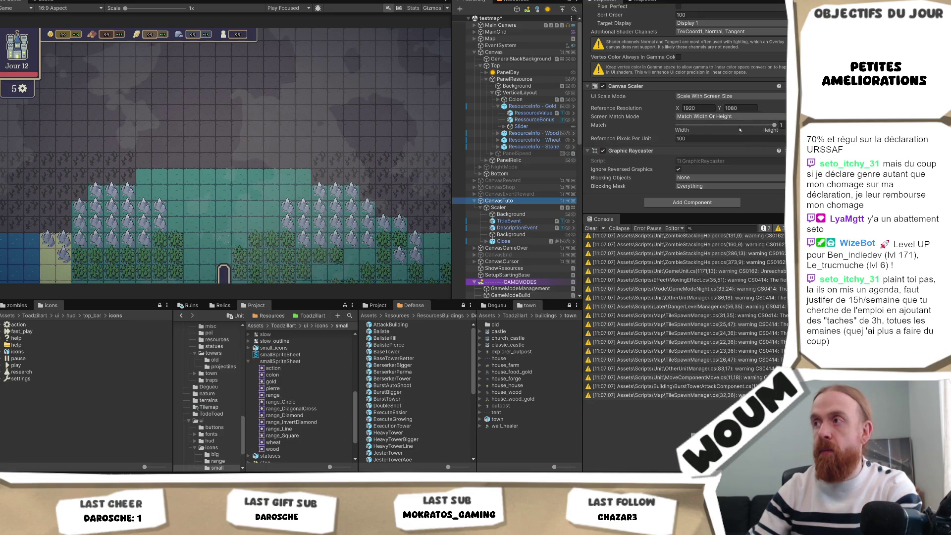
scroll(739, 130, up, 2)
click(498, 207)
scroll(687, 107, down, 5)
scroll(784, 162, up, 8)
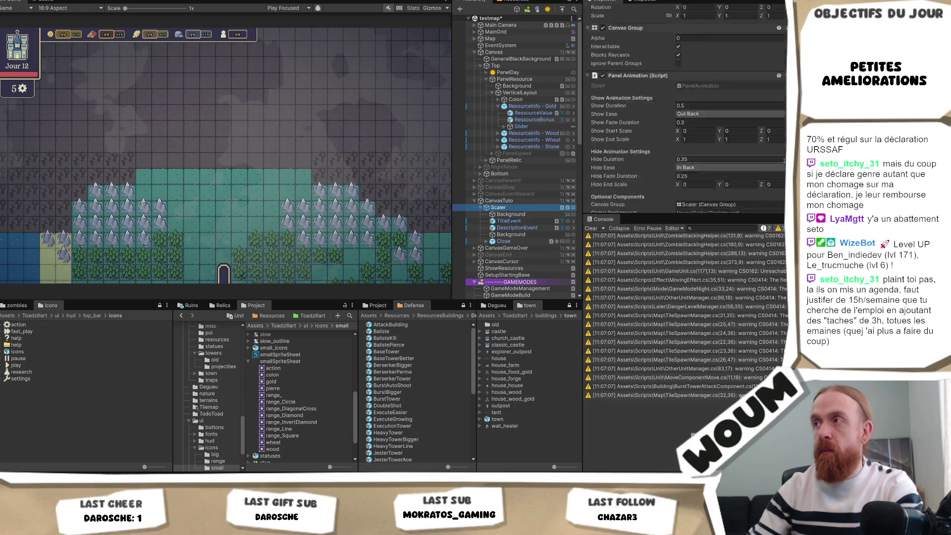
click(693, 145)
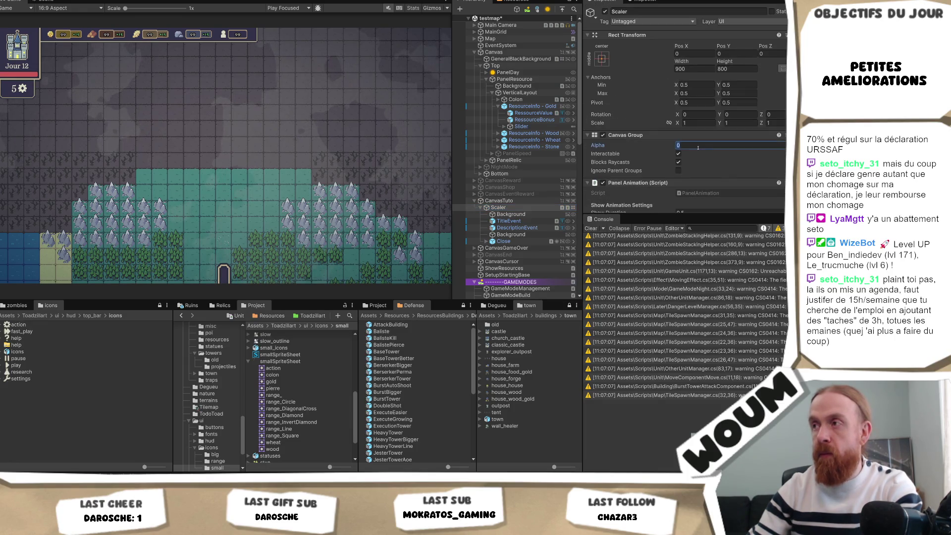
text(1)
Add a <sprite="wood"> tag to DescriptionEvent's text, then switch to Visual Studio.
click(516, 227)
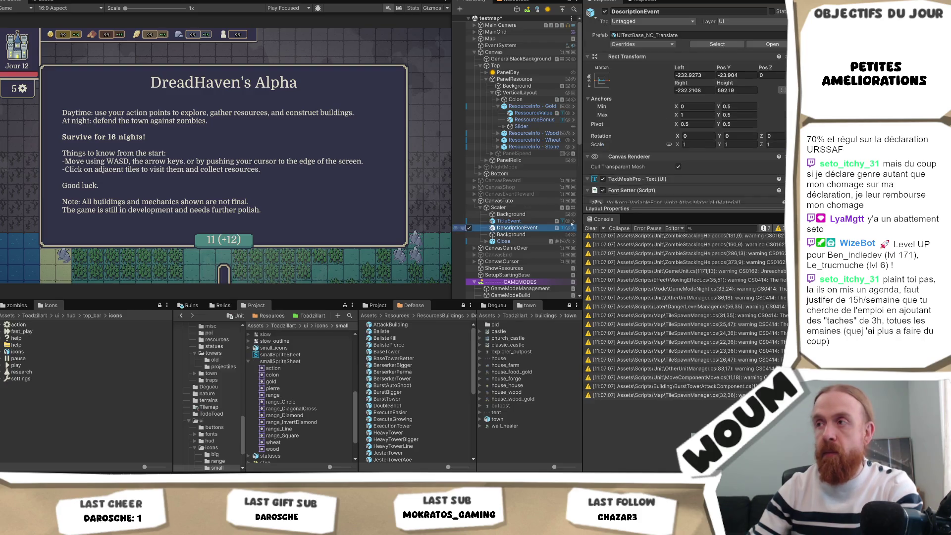
scroll(715, 169, down, 2)
click(663, 192)
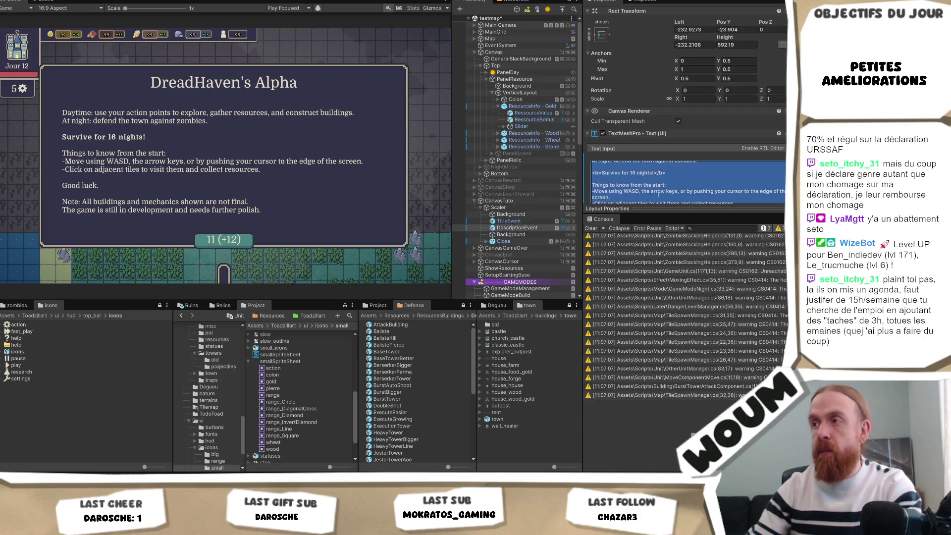
click(658, 167)
text(sp)
key(BackSpace)
text(sp)
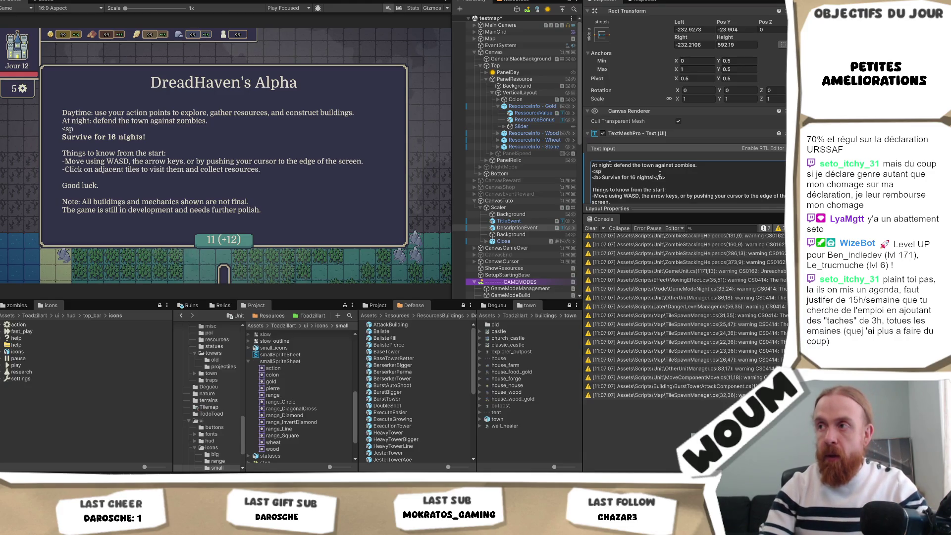
text(rite="wood">)
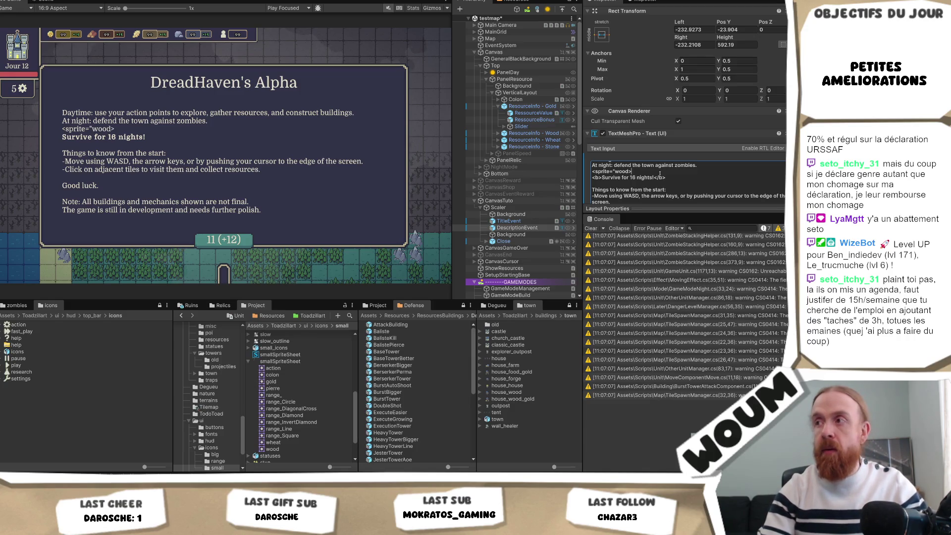
key(Left)
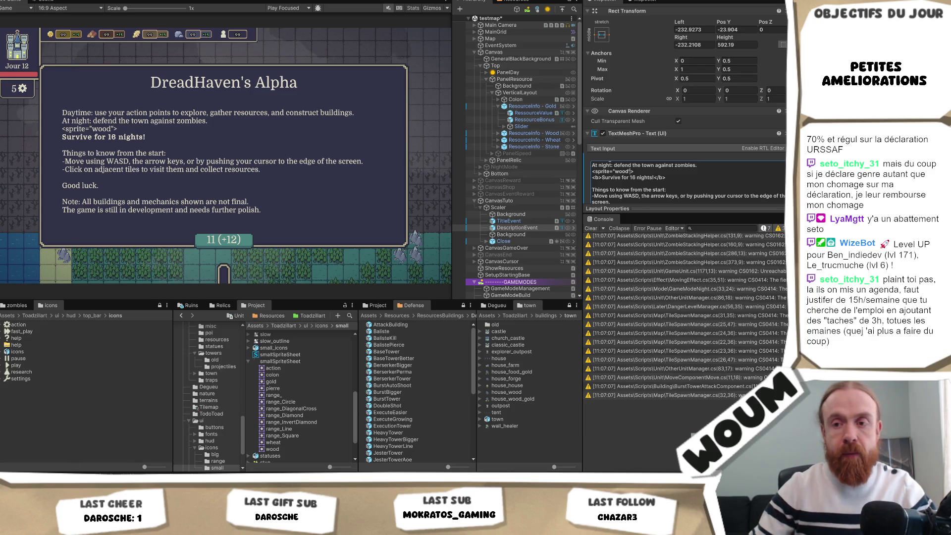
key(alt+Tab)
click(319, 163)
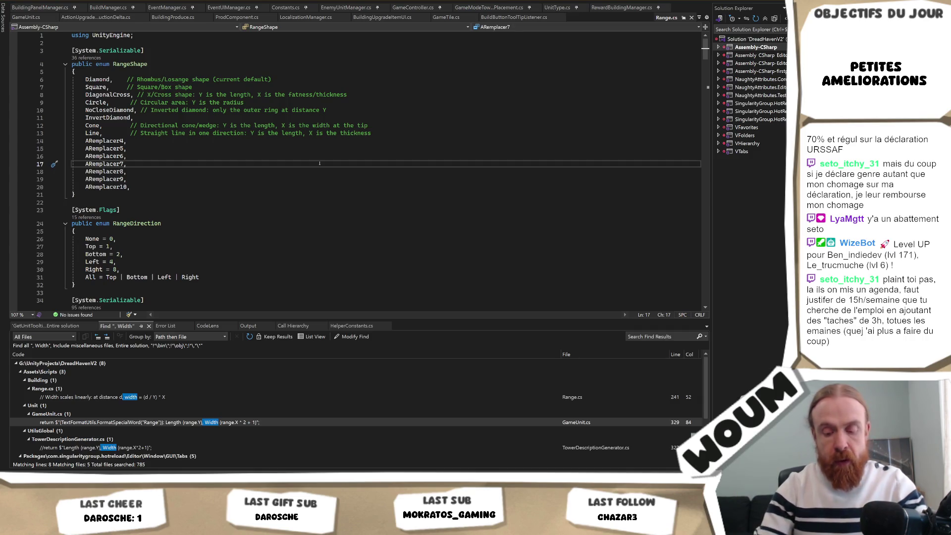
Search the solution for "<sprite" usages (34 lines in 13 files), then return to Unity.
key(Return)
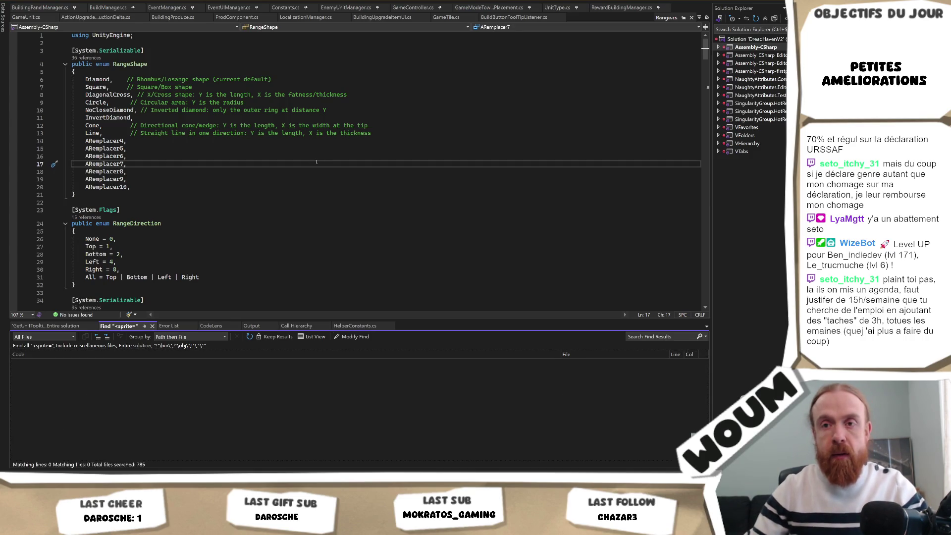
key(BackSpace)
key(Return)
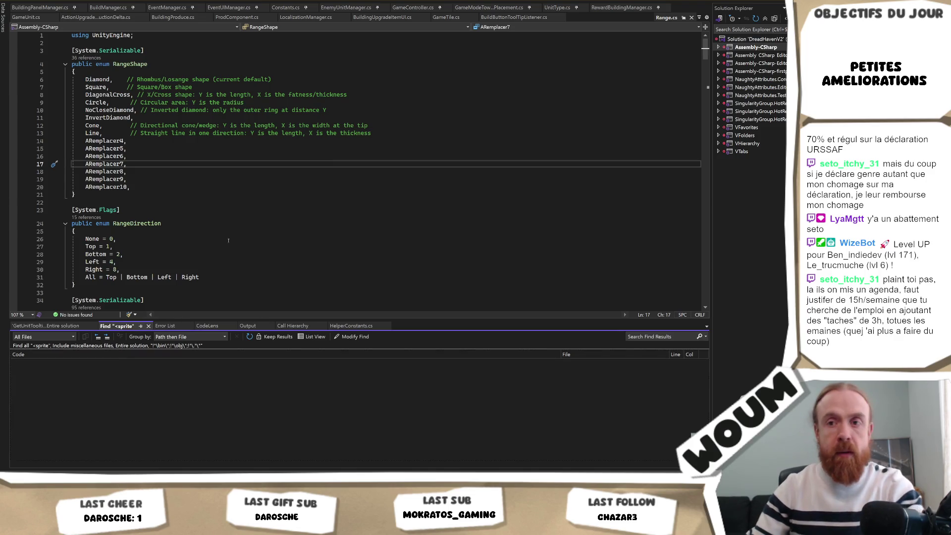
click(20, 373)
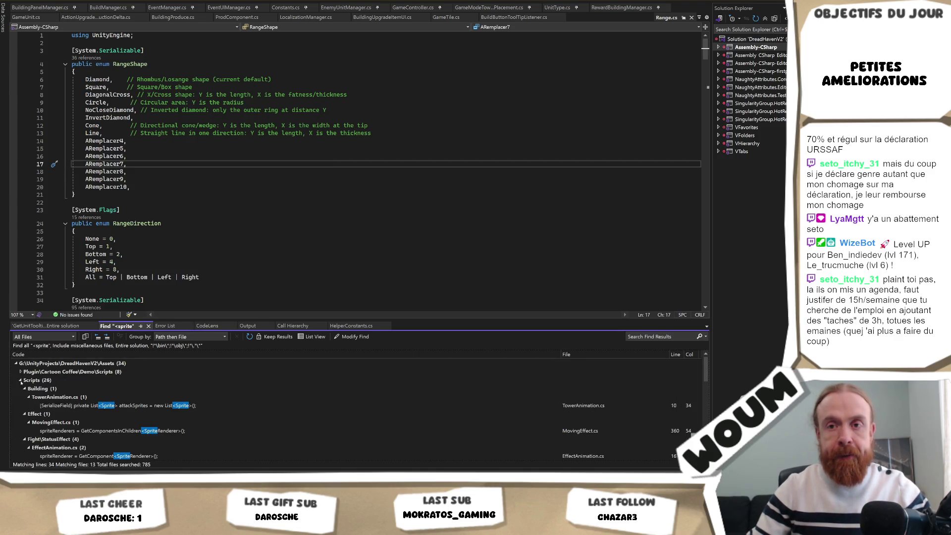
scroll(157, 433, down, 4)
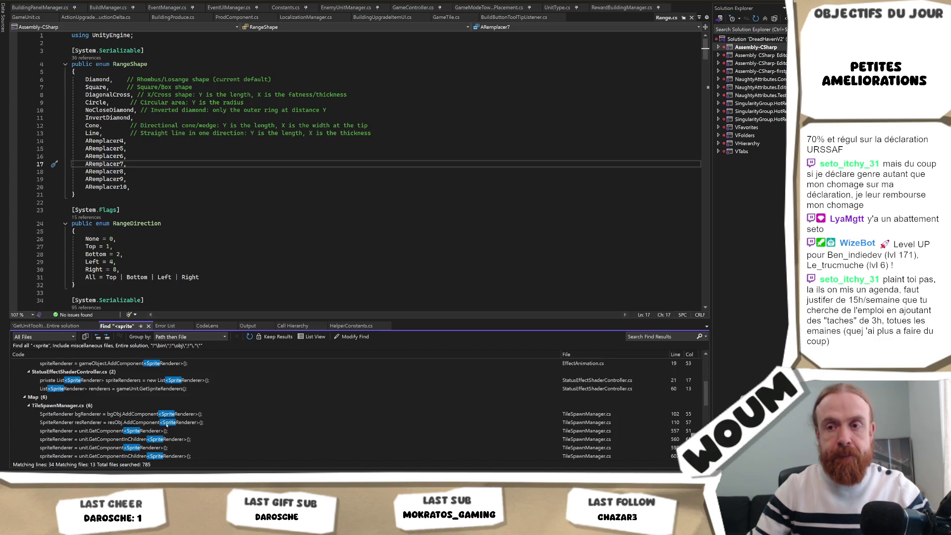
scroll(167, 424, down, 8)
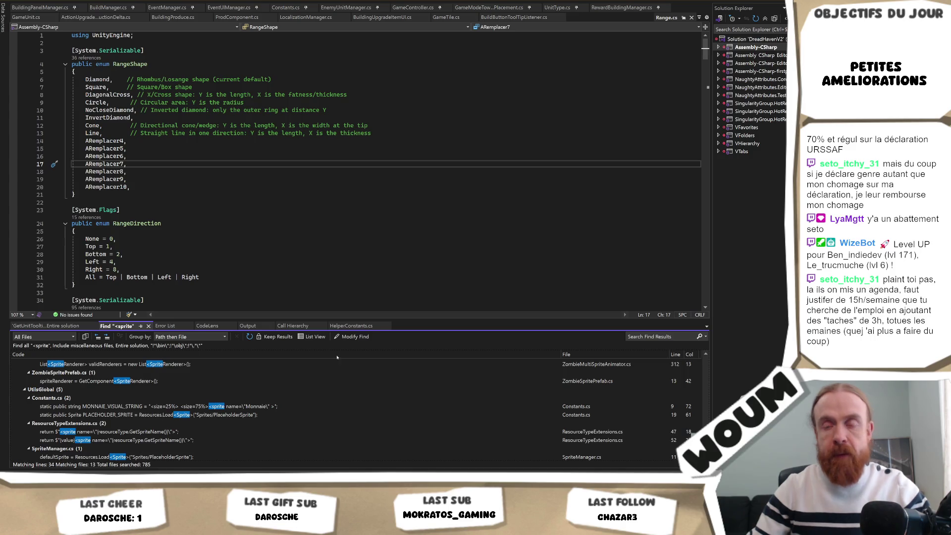
key(alt+Tab)
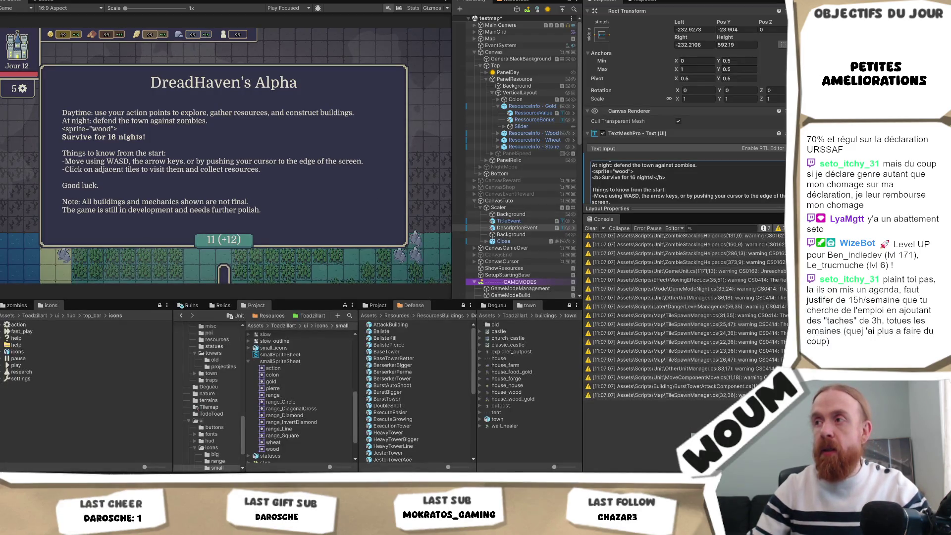
Change the description's tag to <sprite name="wood"> with the test letters aaaaaaa placed before it.
click(615, 172)
click(609, 184)
text(name)
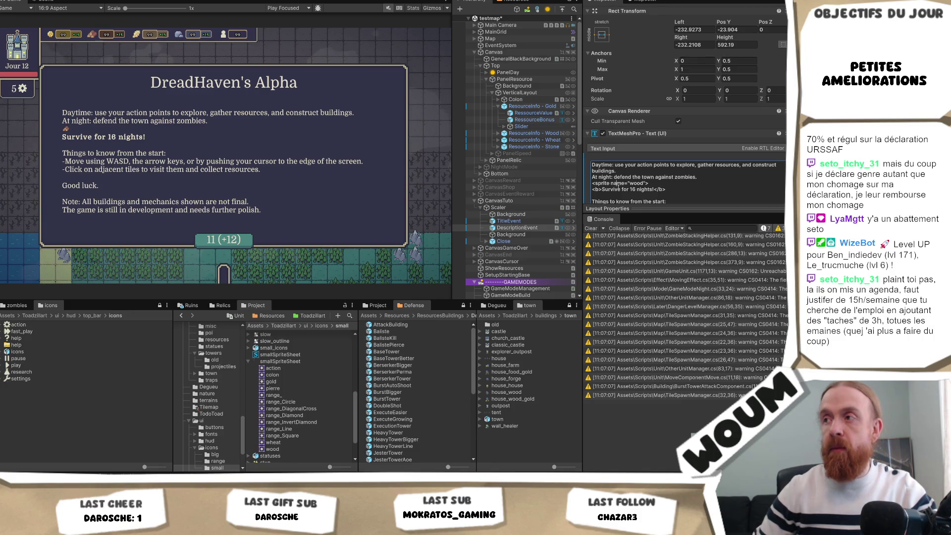
text(aaaaaaa)
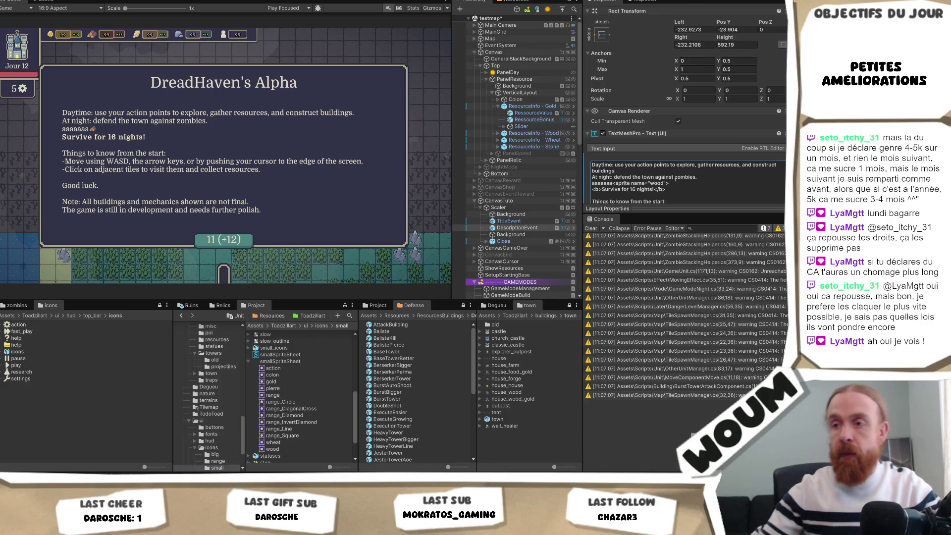
click(291, 396)
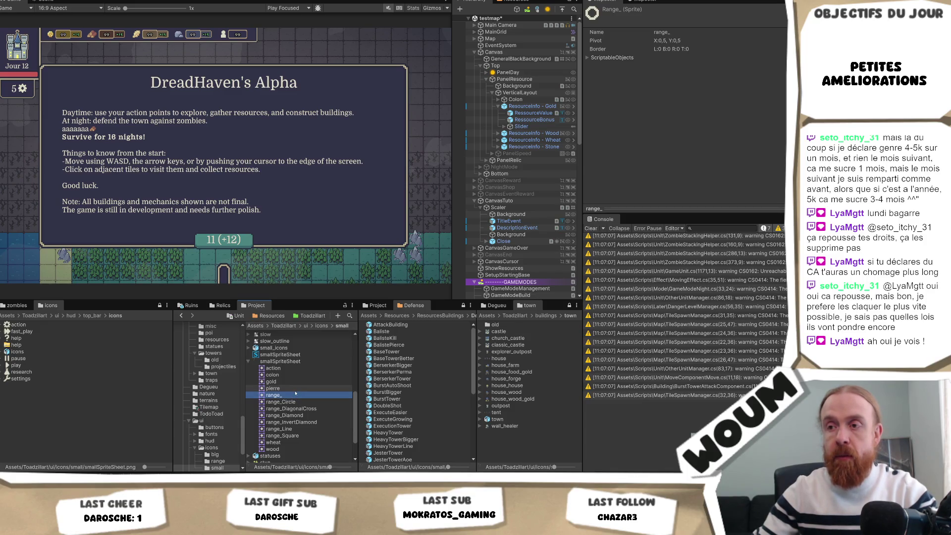
In smallSpriteSheet's Sprite Editor, rename the range_ sprite to range_CircleFull, then reselect DescriptionEvent.
click(280, 361)
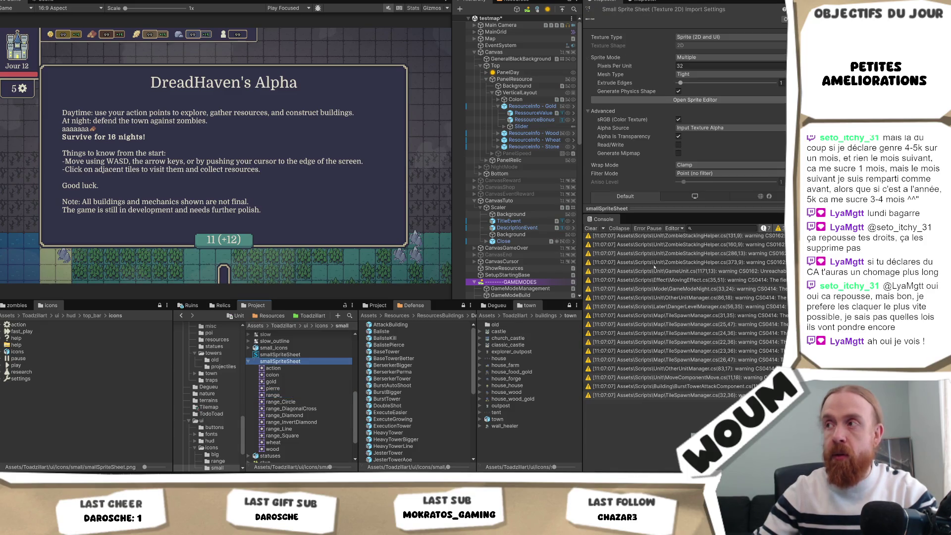
click(743, 100)
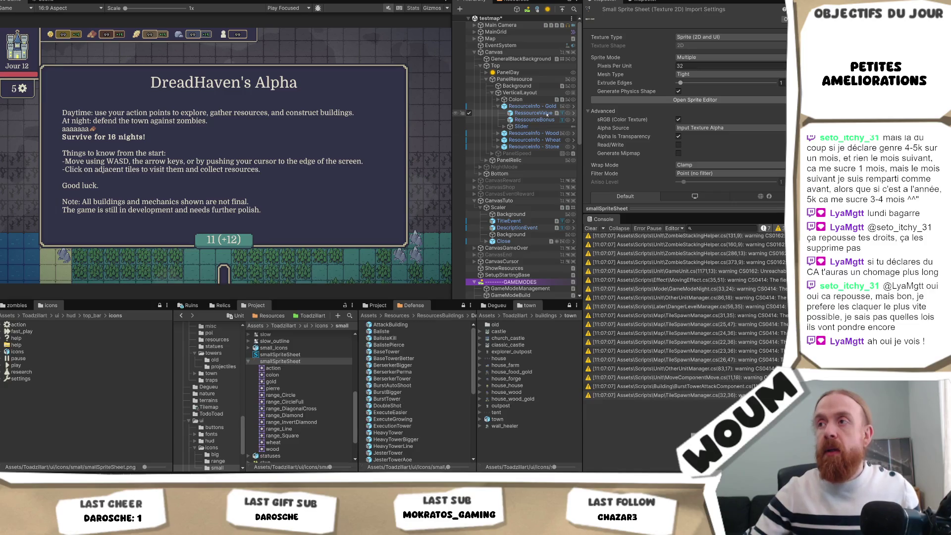
click(531, 228)
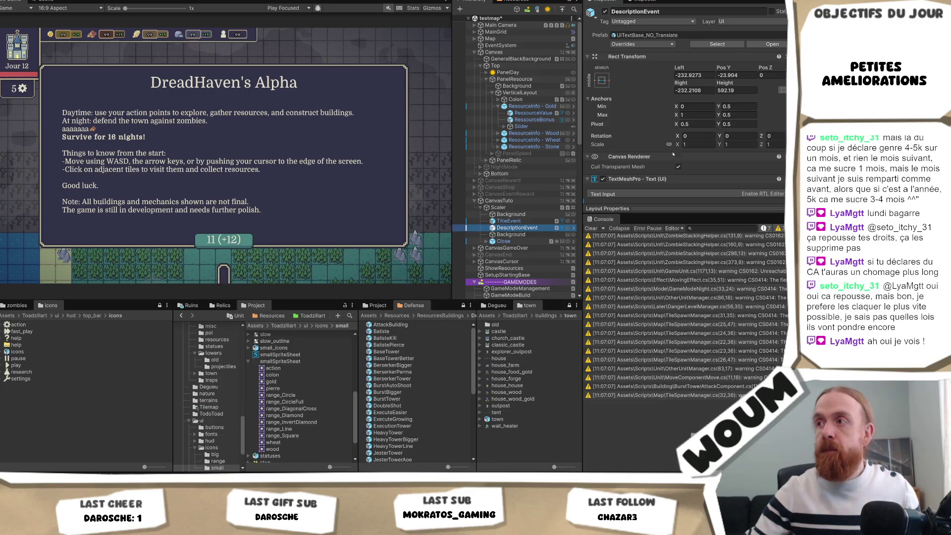
Replace the sprite name wood with range_Circle in DescriptionEvent's Text Input tag.
scroll(676, 158, down, 2)
click(606, 162)
double_click(606, 162)
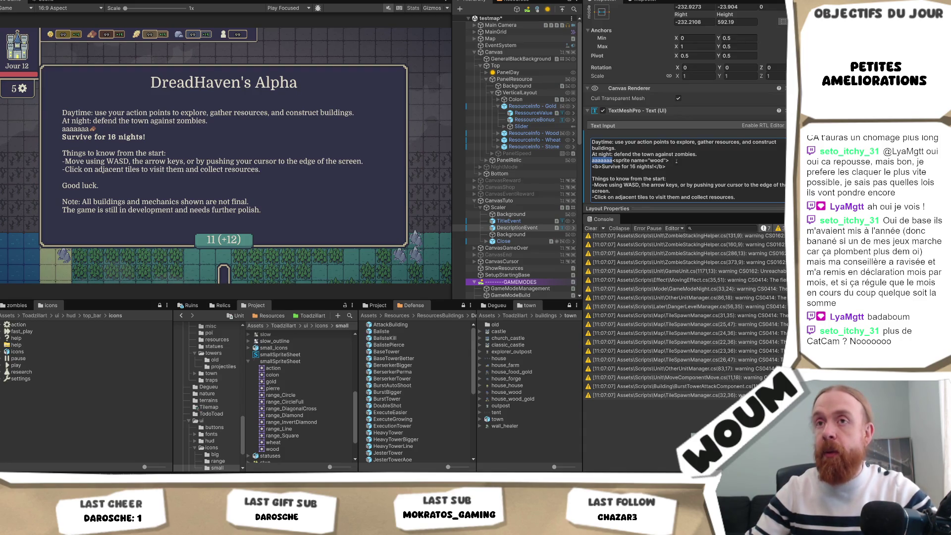
double_click(656, 160)
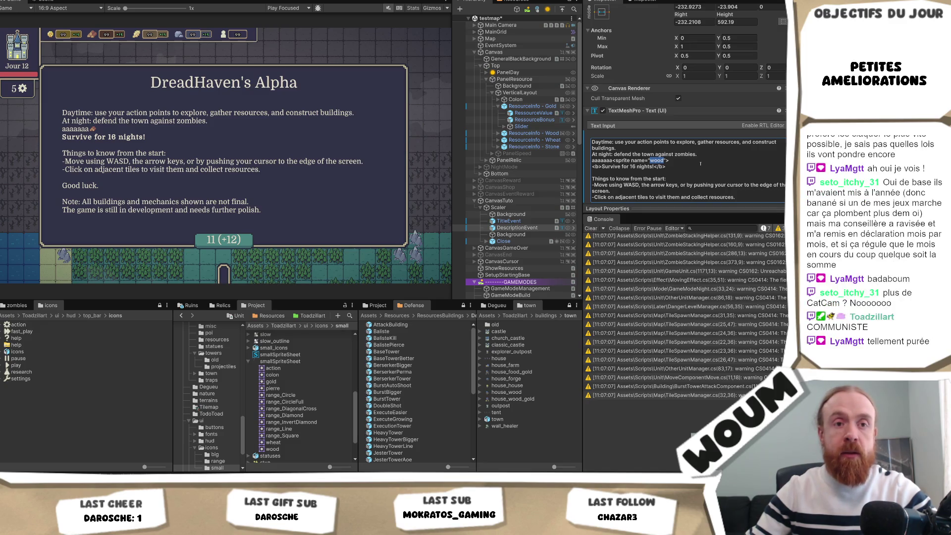
click(709, 162)
double_click(657, 161)
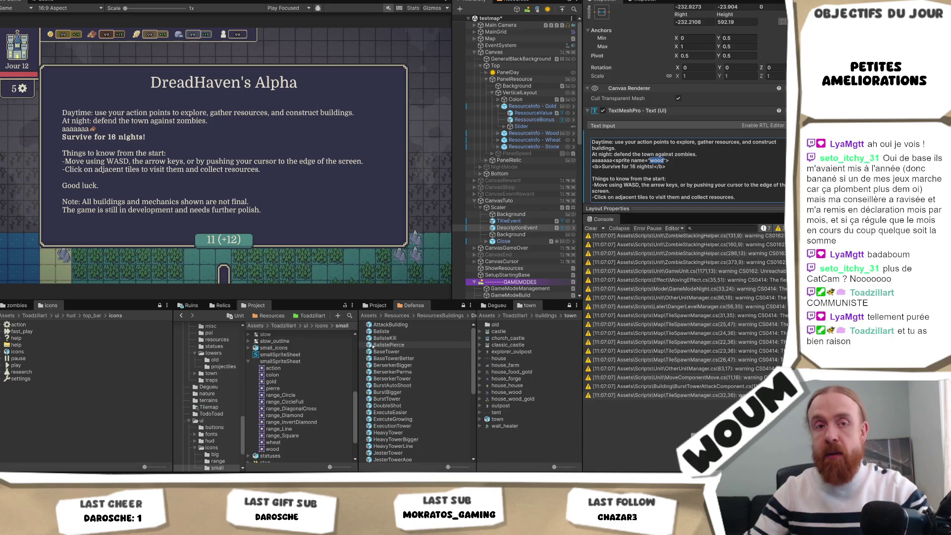
text(range_C)
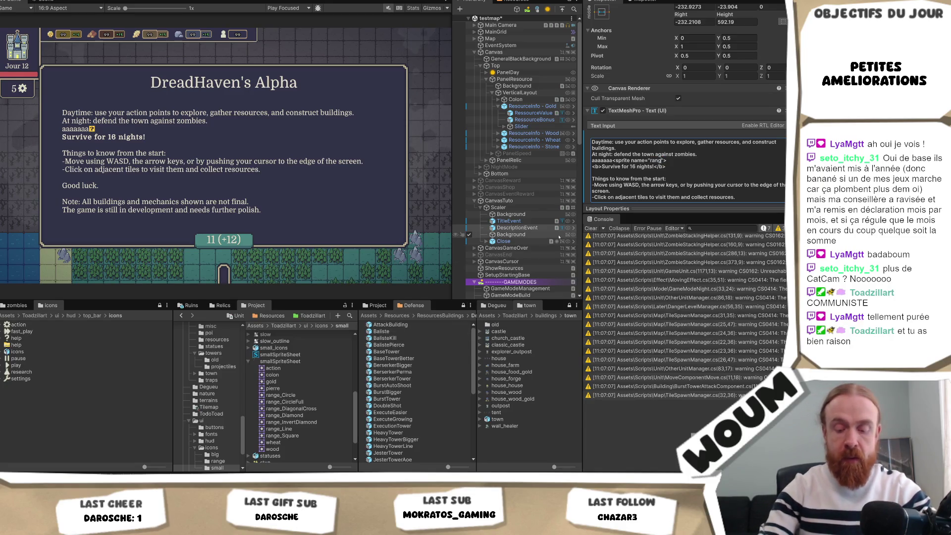
text(ircle)
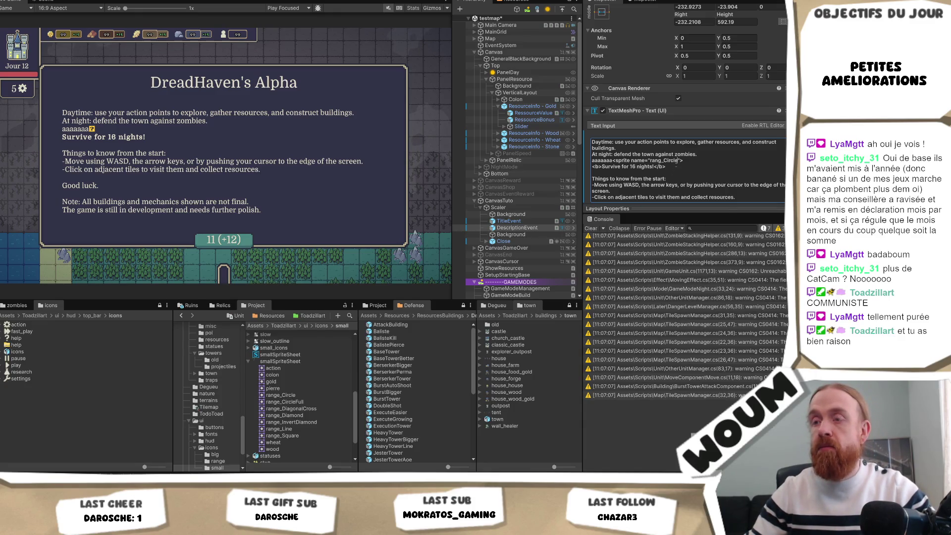
click(302, 395)
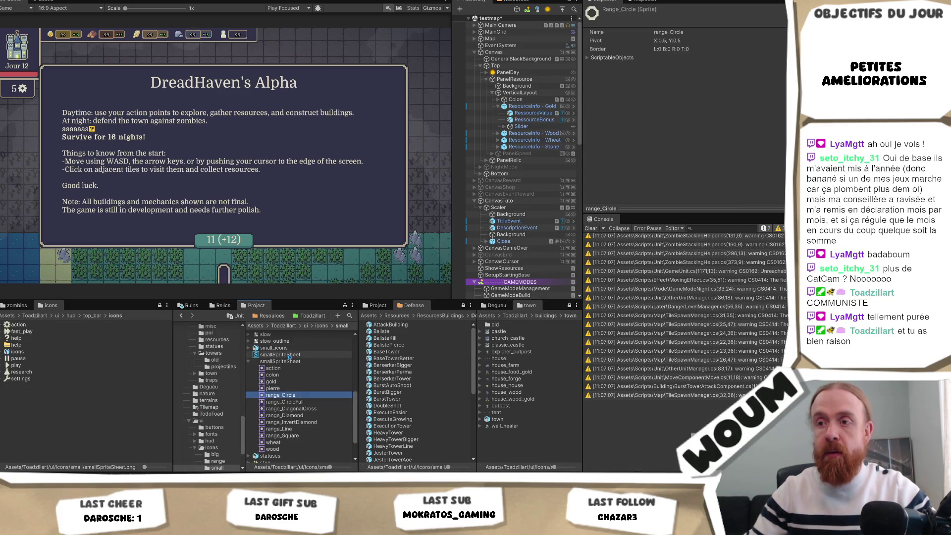
Open the smallSpriteSheet sprite asset and regenerate it with Update Sprite Asset.
click(292, 354)
scroll(735, 152, down, 1)
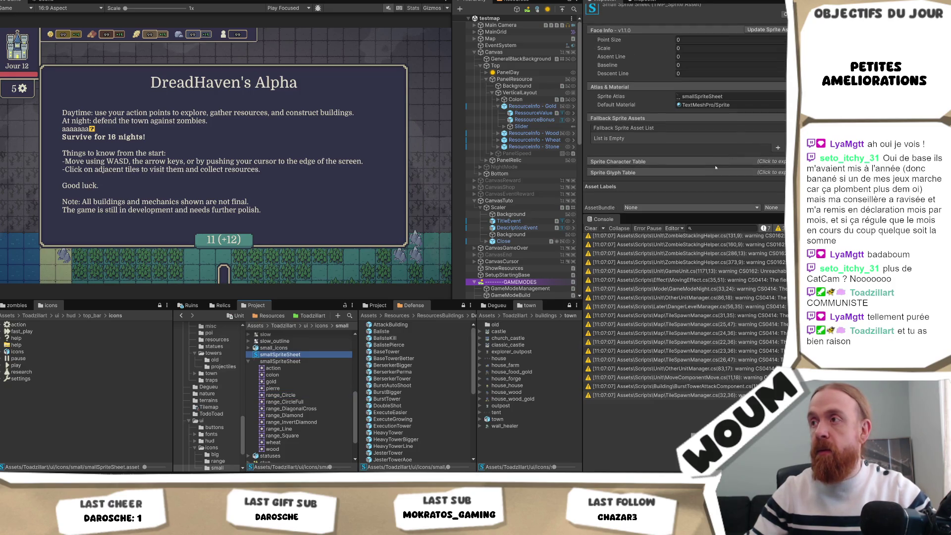
click(715, 161)
scroll(718, 161, down, 5)
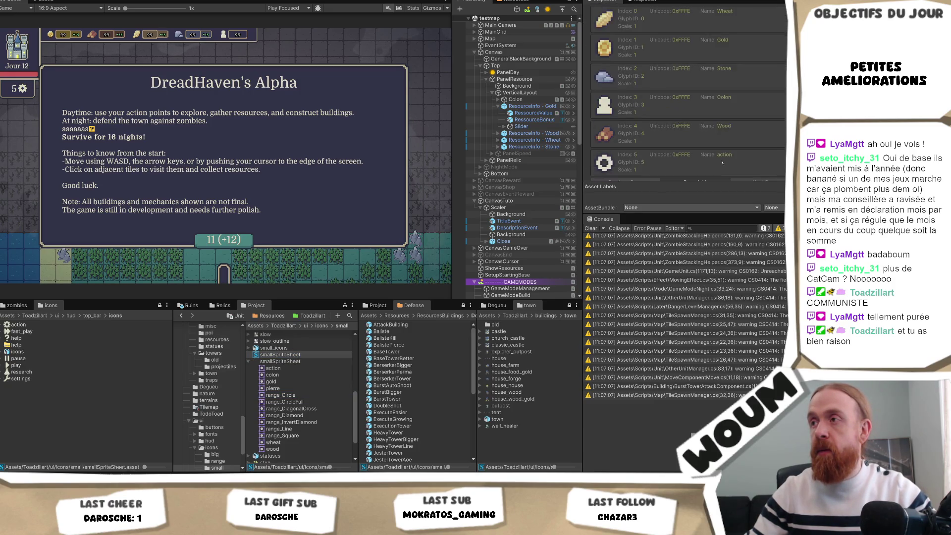
scroll(728, 149, up, 10)
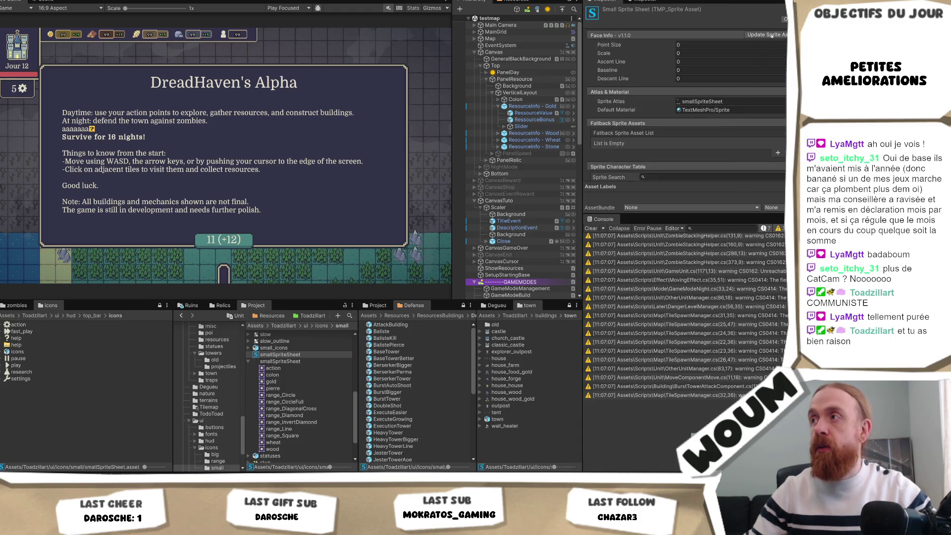
click(772, 36)
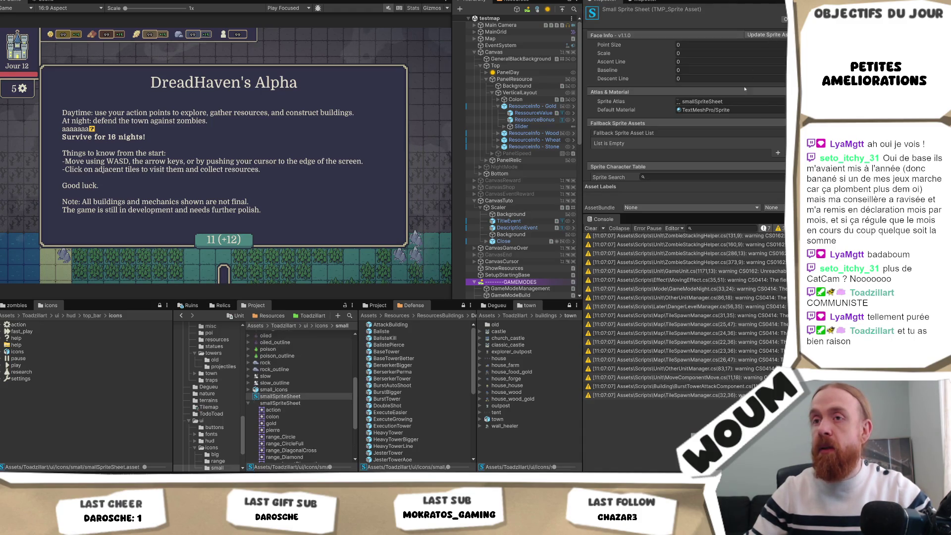
scroll(738, 116, down, 5)
scroll(738, 115, down, 5)
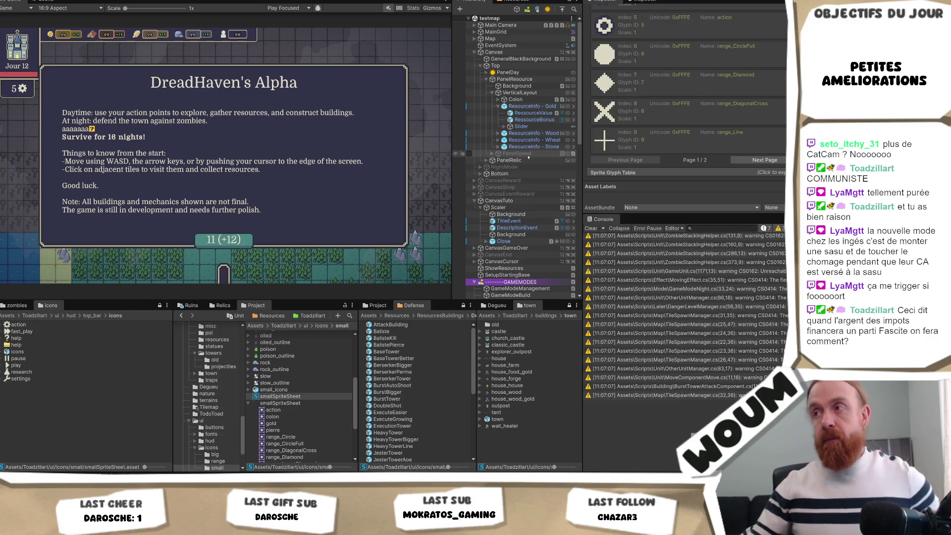
scroll(678, 88, up, 3)
scroll(679, 89, down, 1)
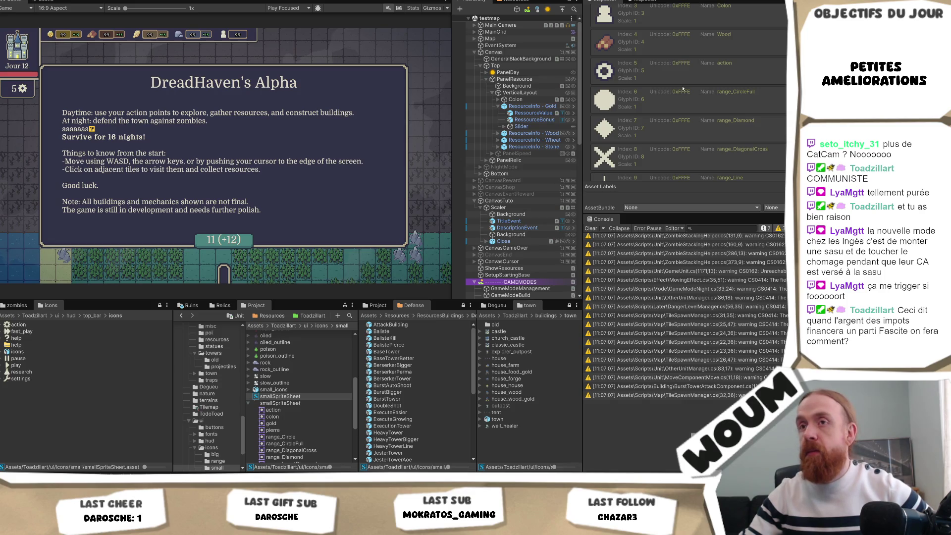
scroll(683, 88, up, 15)
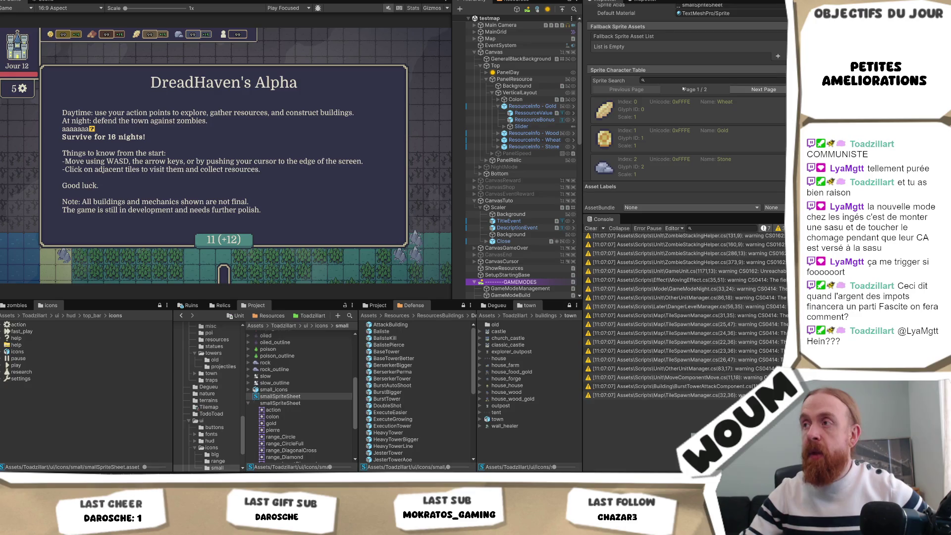
Update the sprite asset again and page through the Sprite Character Table to check the range glyphs.
click(682, 81)
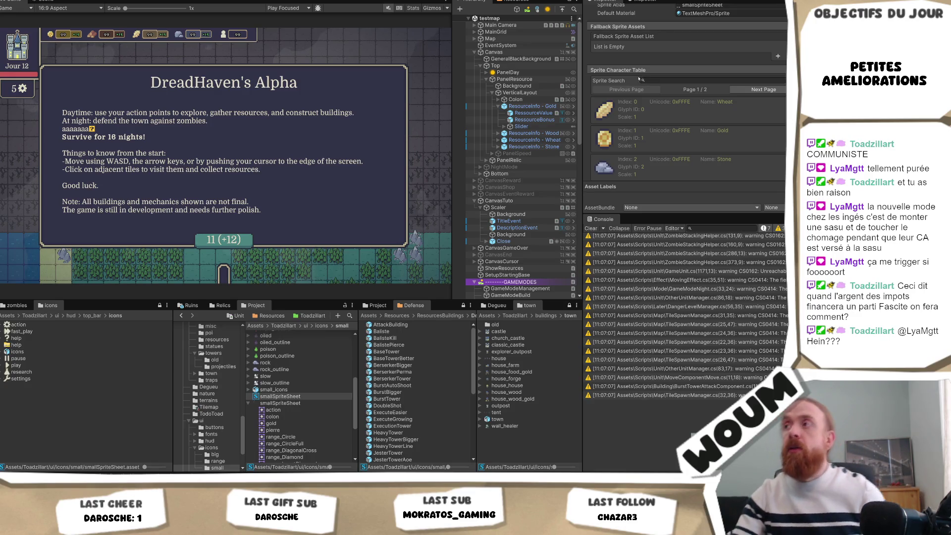
scroll(670, 82, up, 5)
scroll(671, 84, down, 3)
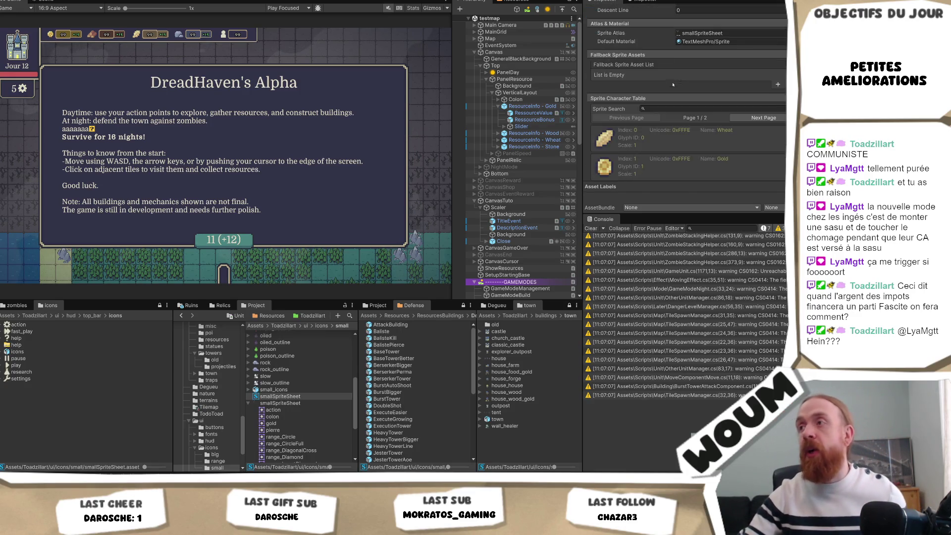
scroll(678, 92, up, 3)
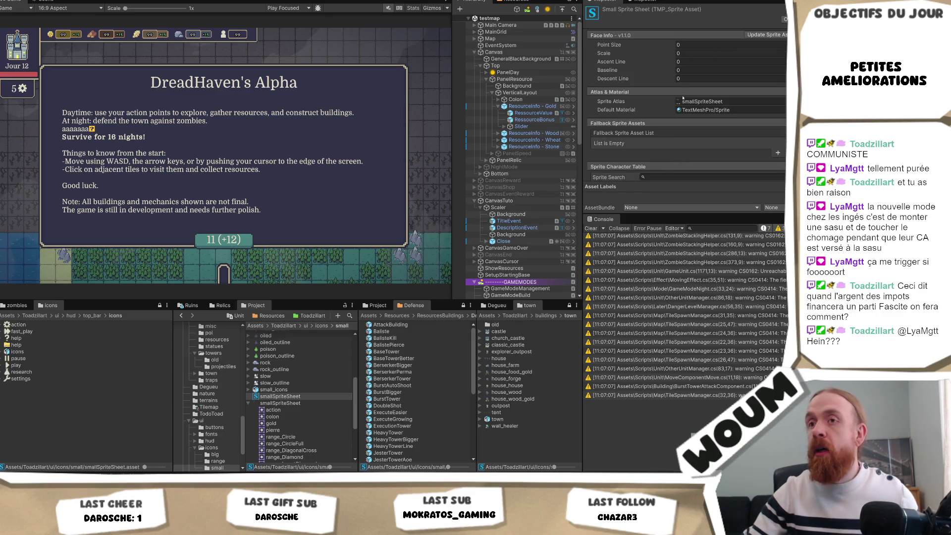
click(782, 34)
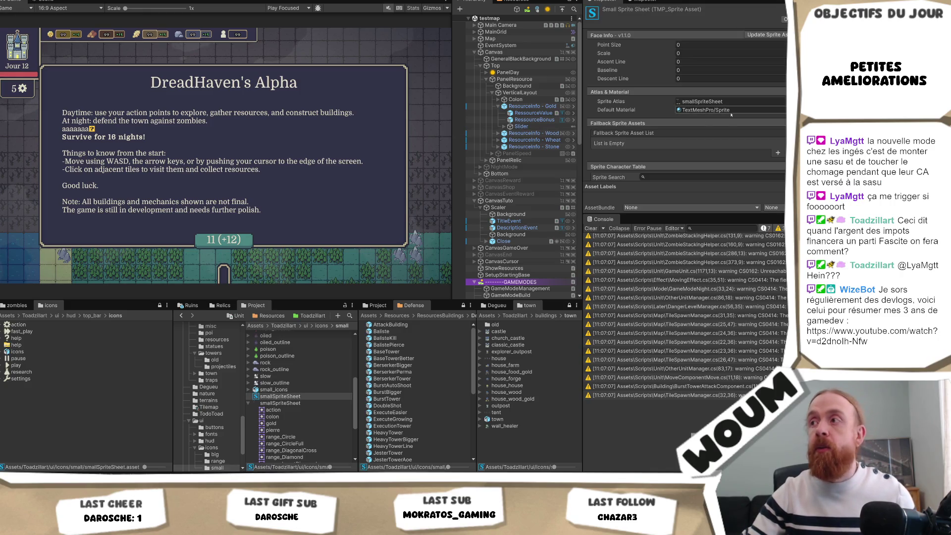
scroll(704, 137, down, 6)
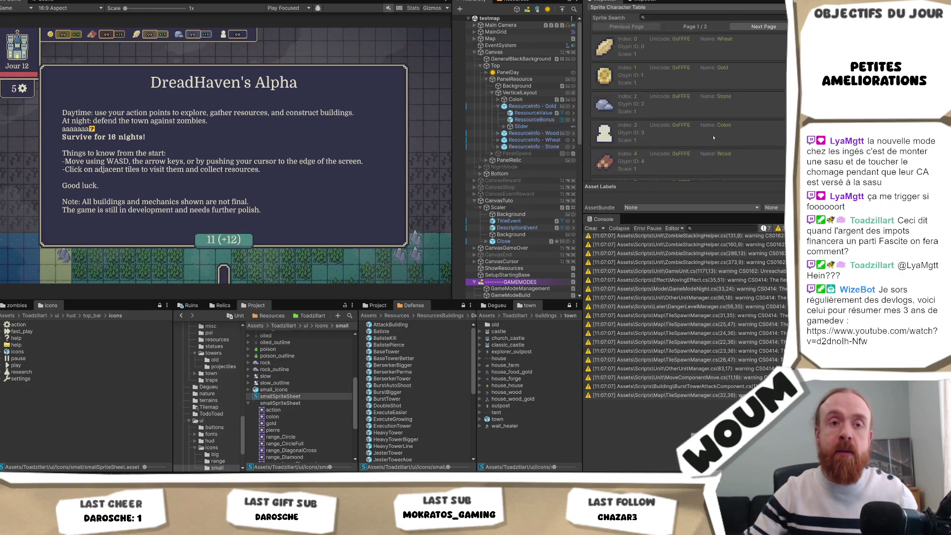
scroll(721, 131, down, 4)
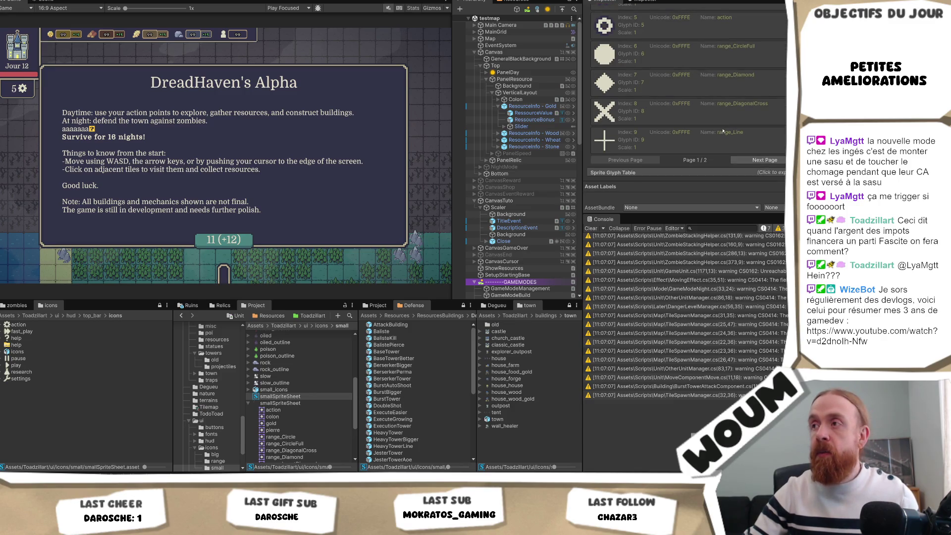
click(762, 159)
click(625, 159)
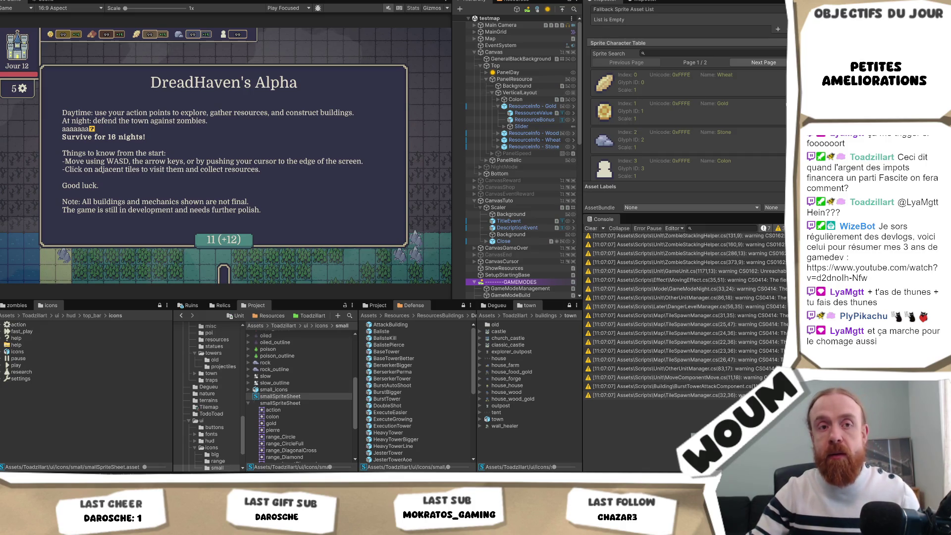
scroll(733, 132, down, 5)
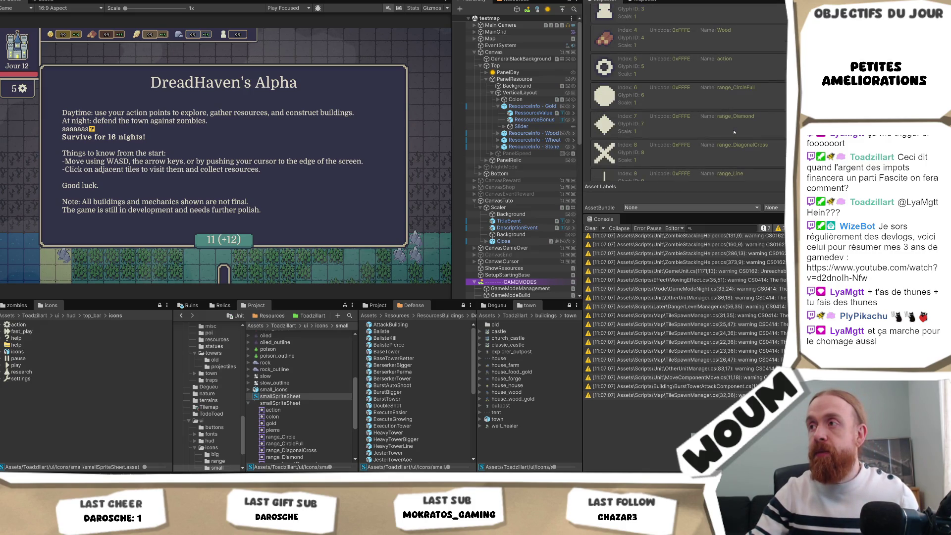
scroll(733, 132, down, 1)
scroll(734, 132, up, 9)
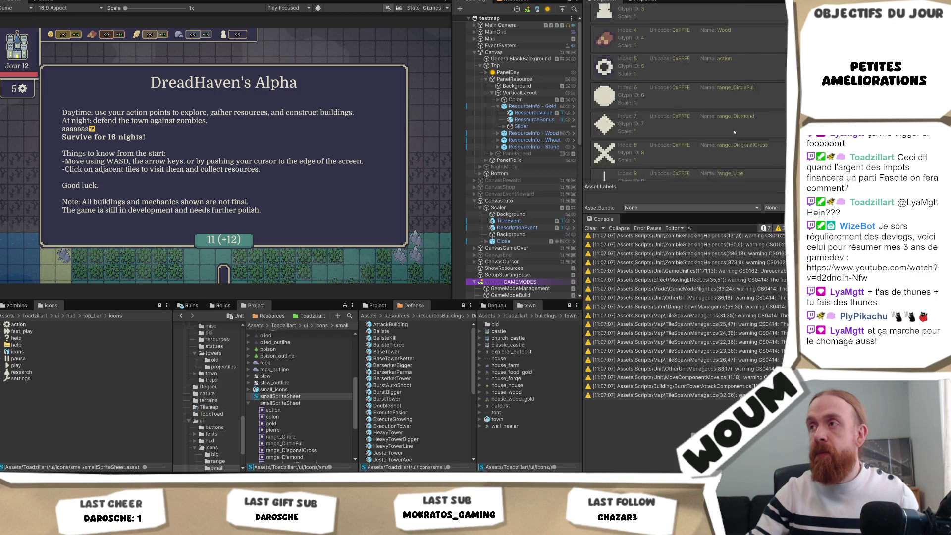
scroll(734, 132, up, 2)
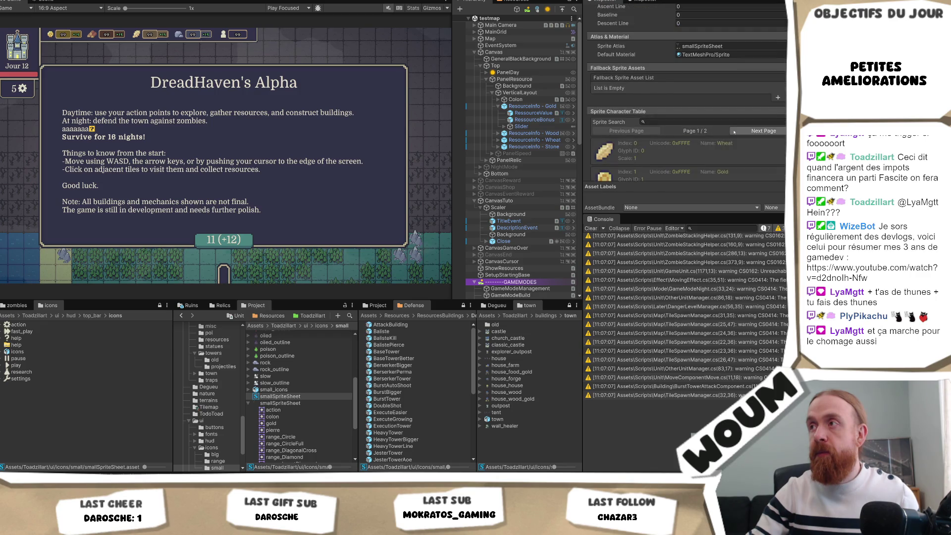
scroll(730, 118, down, 8)
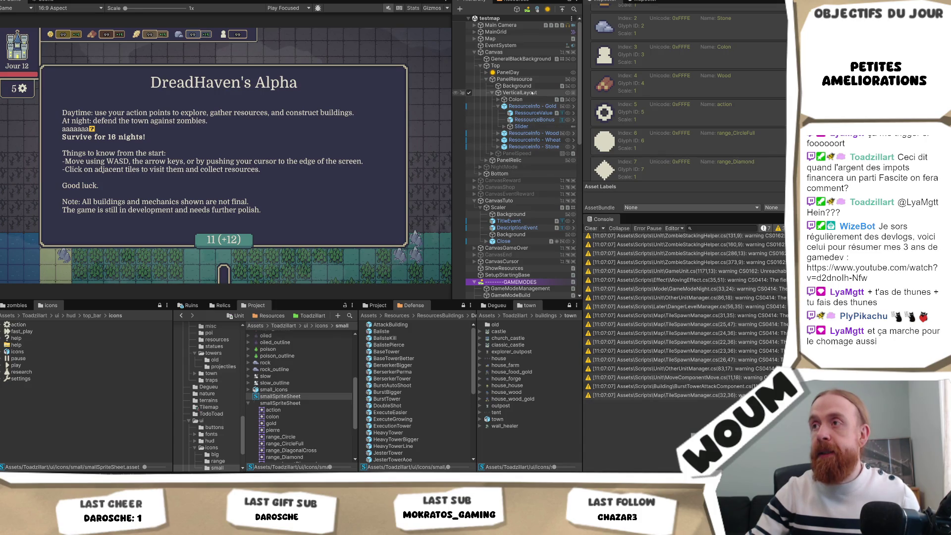
Insert the missing 'e' so DescriptionEvent's sprite tag reads name="range_Circle".
click(518, 228)
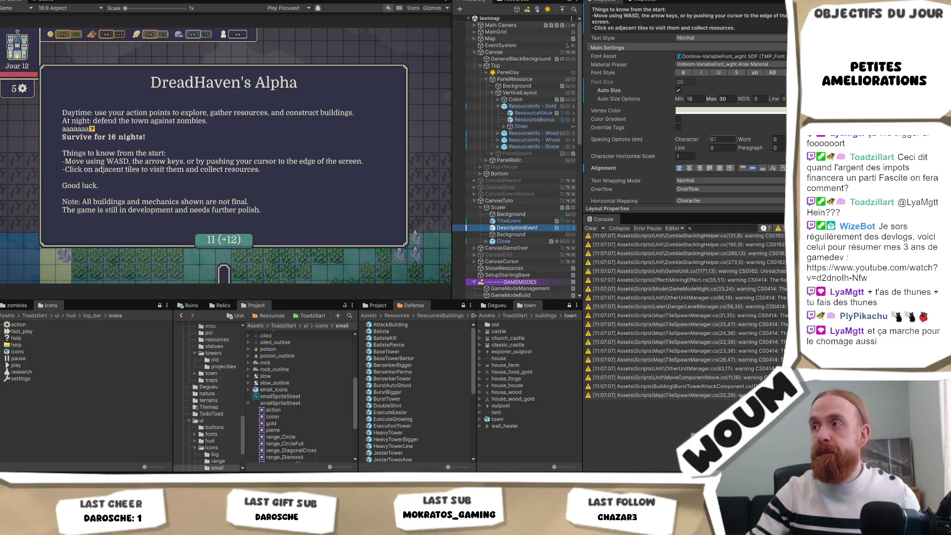
scroll(713, 144, up, 3)
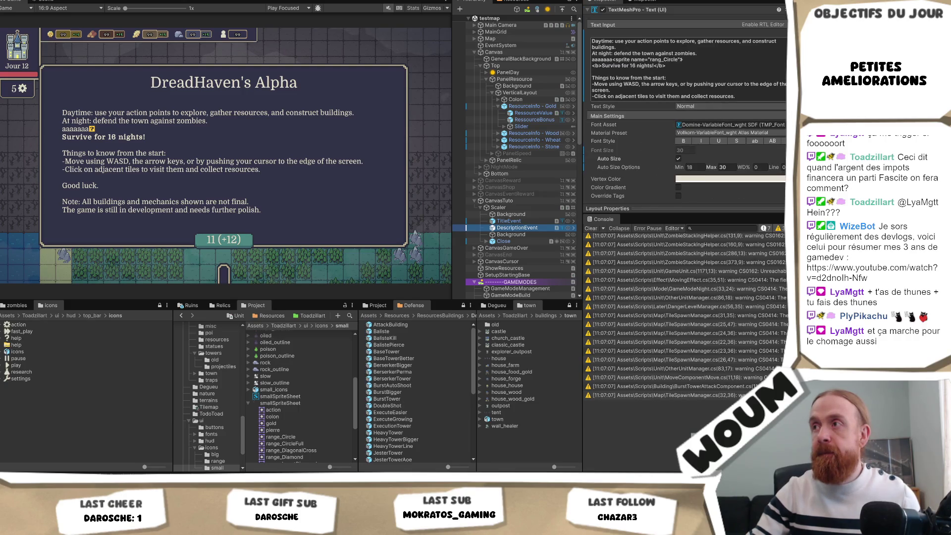
click(662, 59)
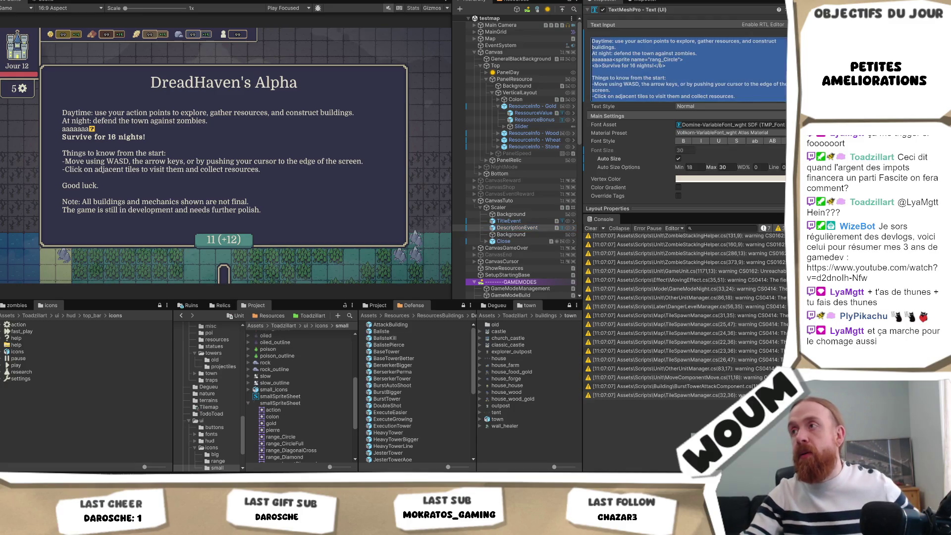
text(e)
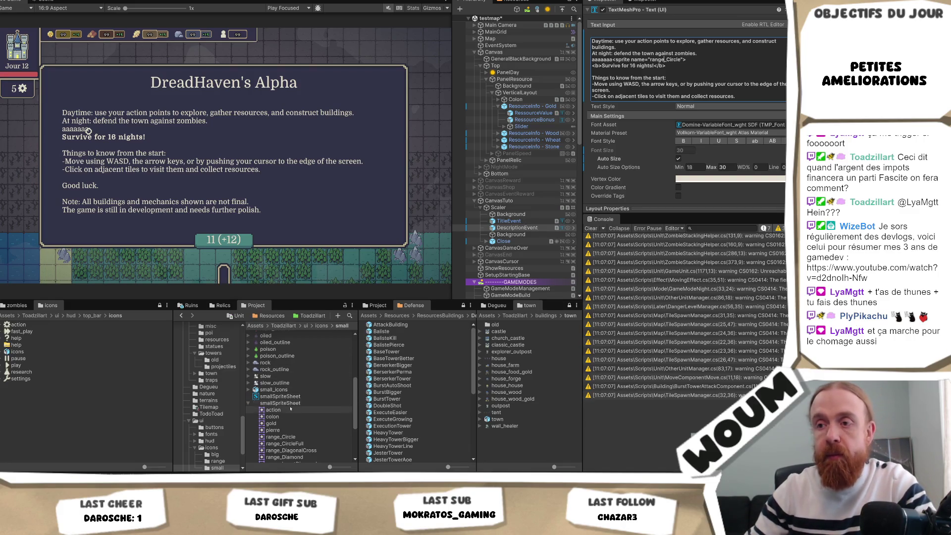
click(280, 397)
Expand the Sprite Glyph Table and try BX 0 on glyph #6, then restore it to -16.5.
scroll(743, 145, down, 5)
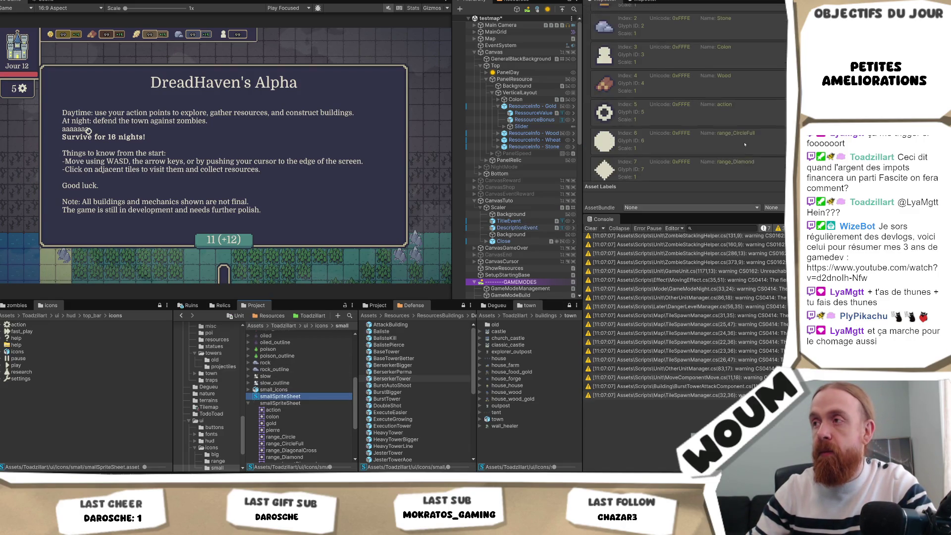
scroll(748, 143, up, 8)
scroll(750, 144, up, 3)
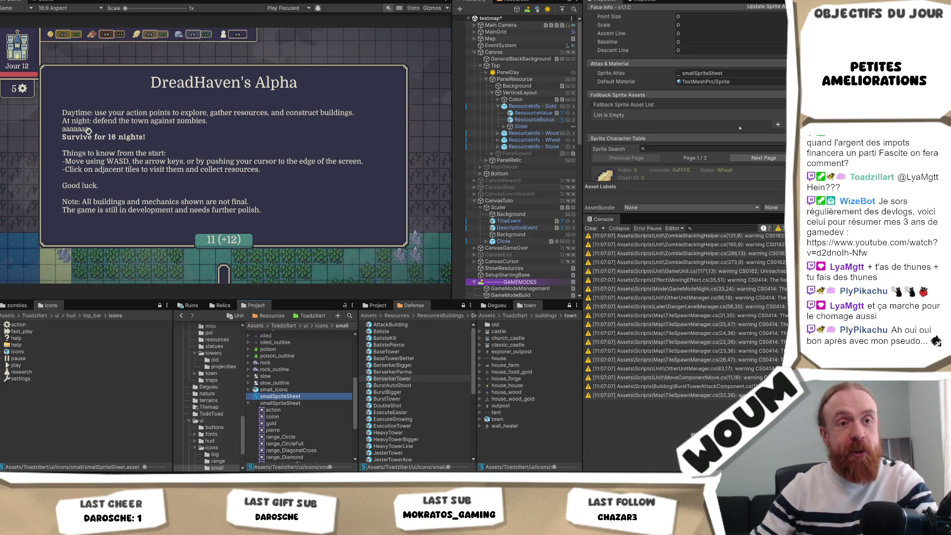
scroll(716, 124, down, 10)
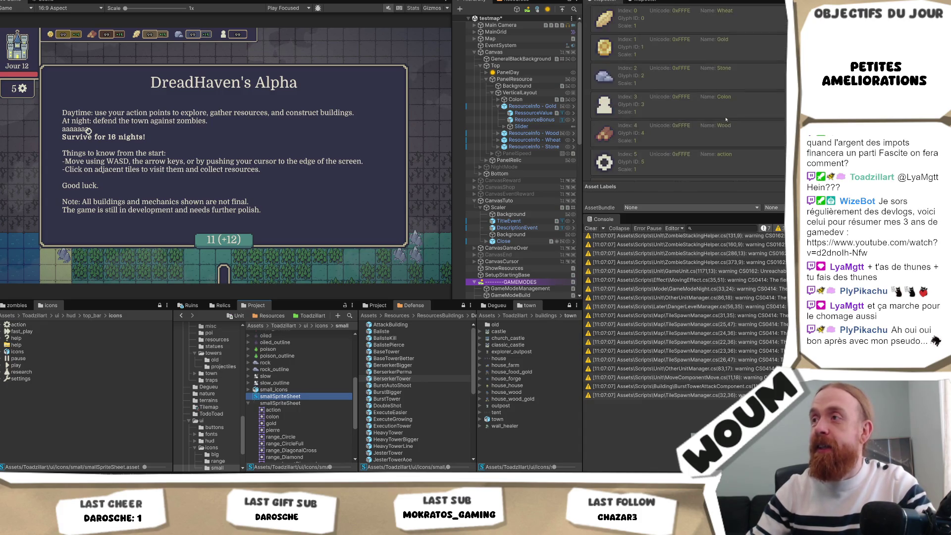
click(632, 102)
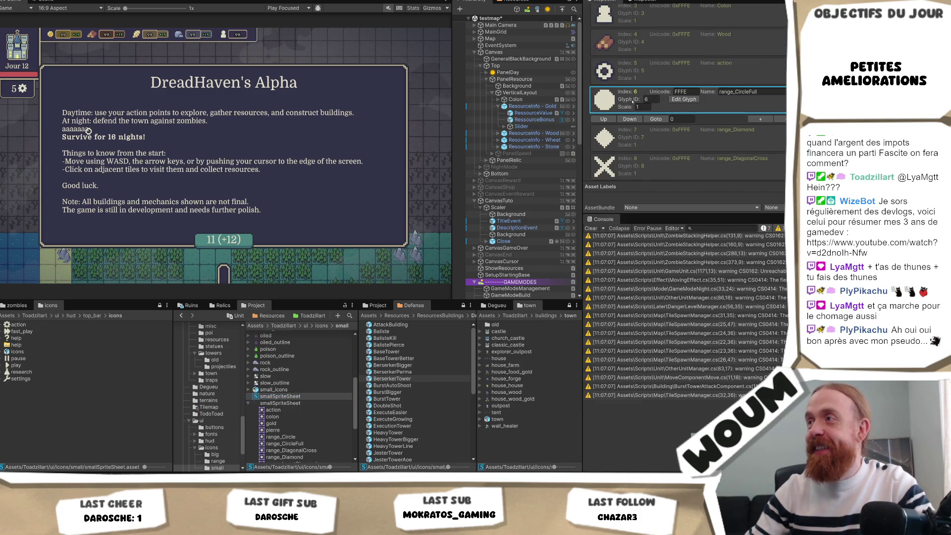
click(683, 110)
scroll(698, 126, down, 2)
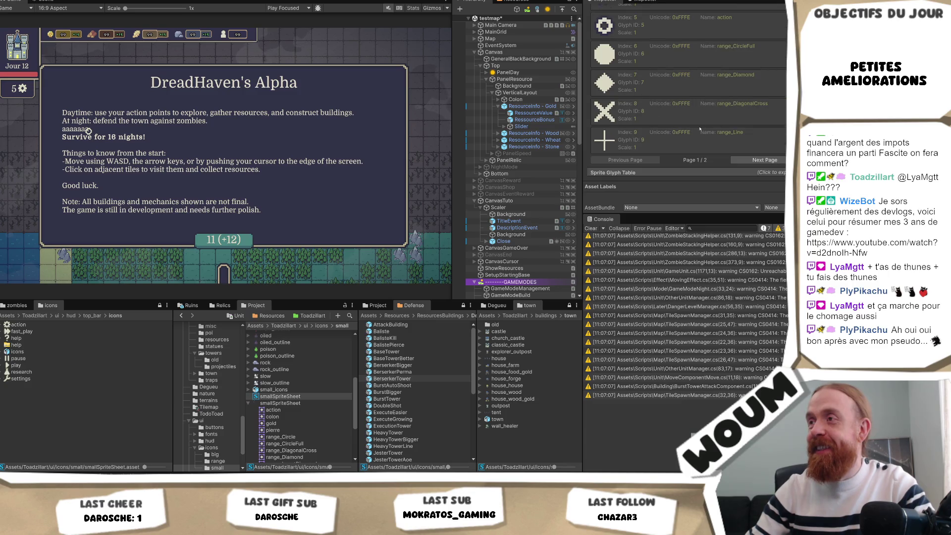
click(631, 174)
scroll(677, 142, down, 5)
scroll(677, 141, down, 3)
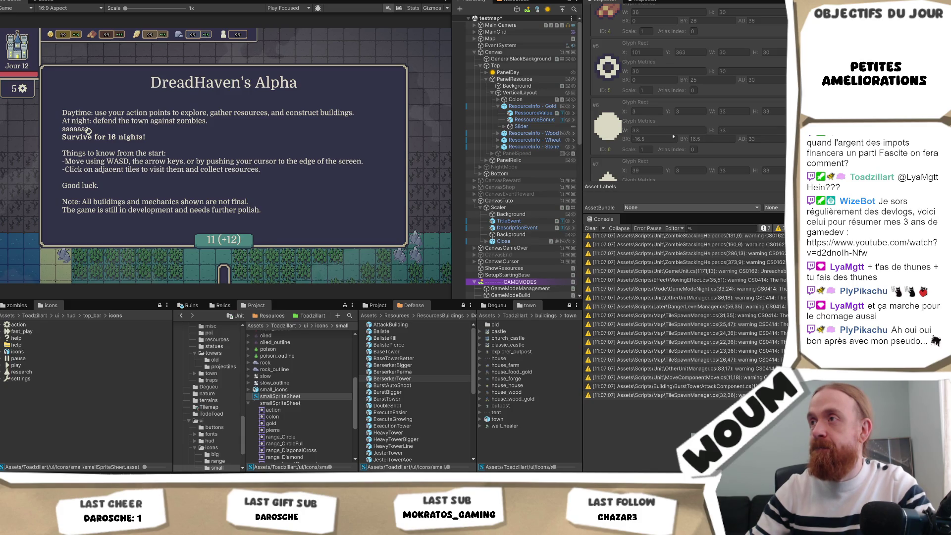
click(606, 128)
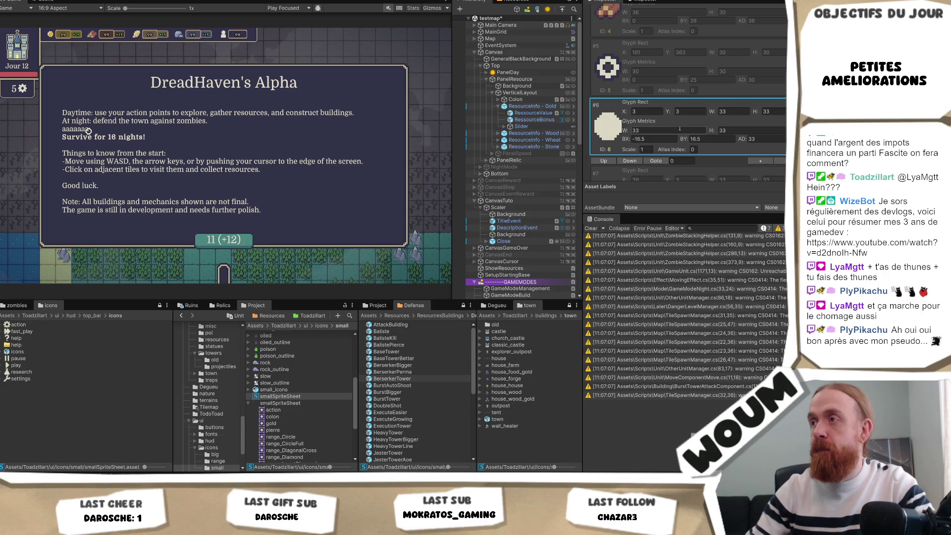
click(679, 130)
click(659, 139)
text(0)
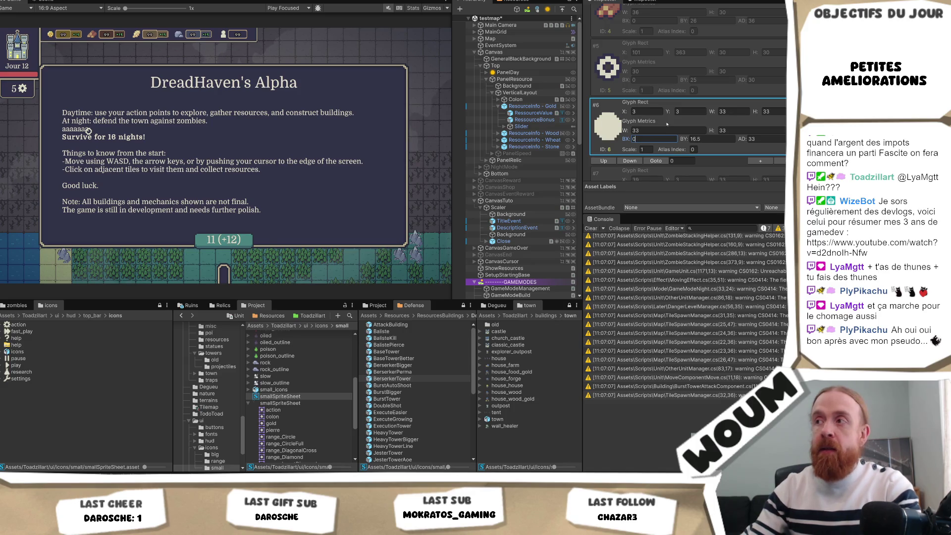
click(665, 131)
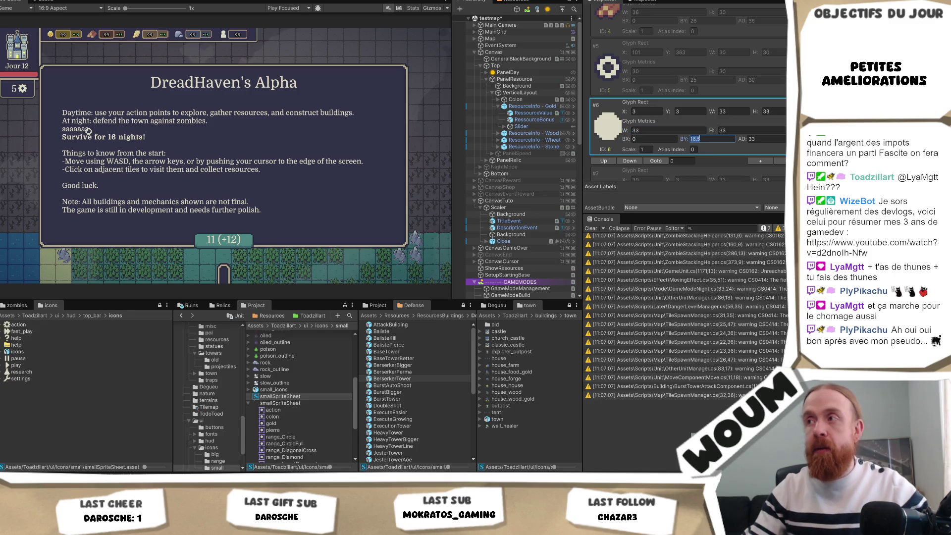
click(660, 138)
click(663, 137)
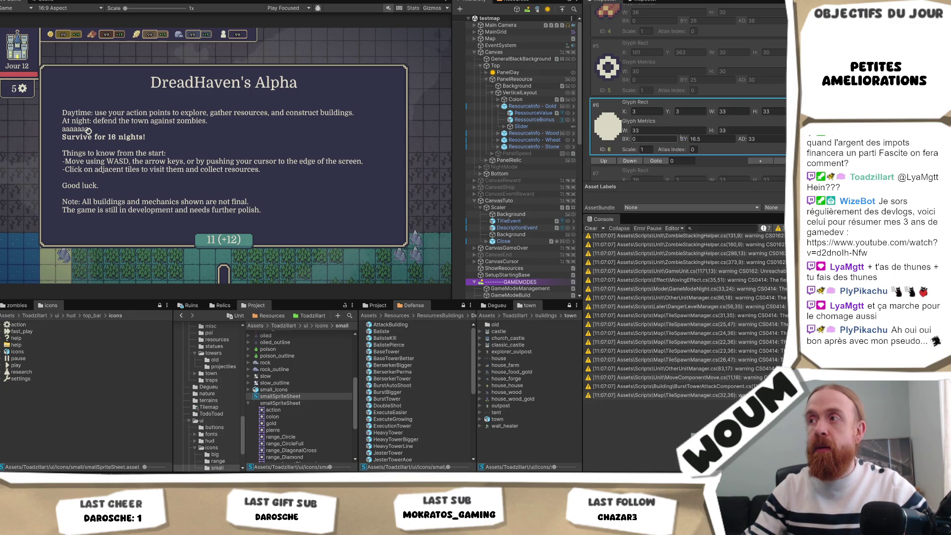
text(-16.5)
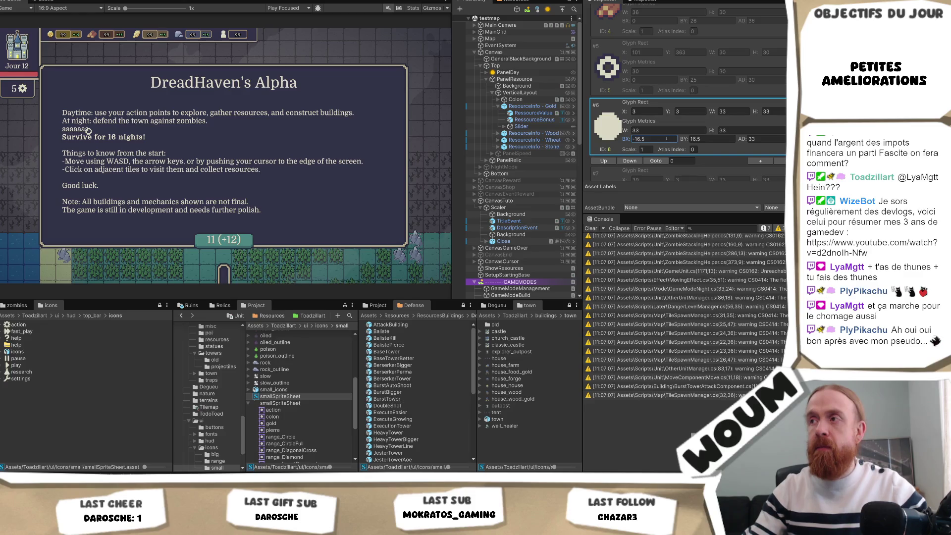
click(664, 129)
On page 2 of the glyph table, set glyph #10's BY to 28 and BX to 5.
scroll(662, 131, down, 5)
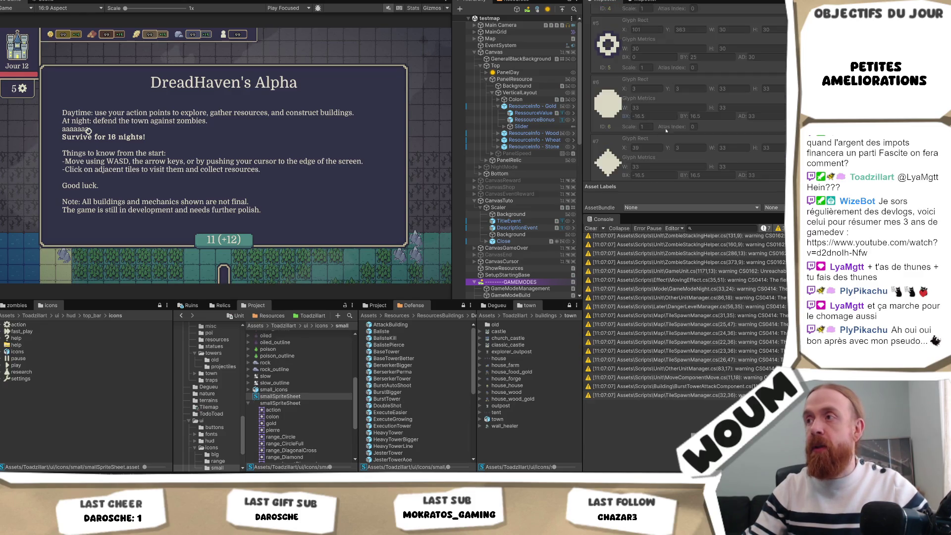
scroll(660, 133, down, 3)
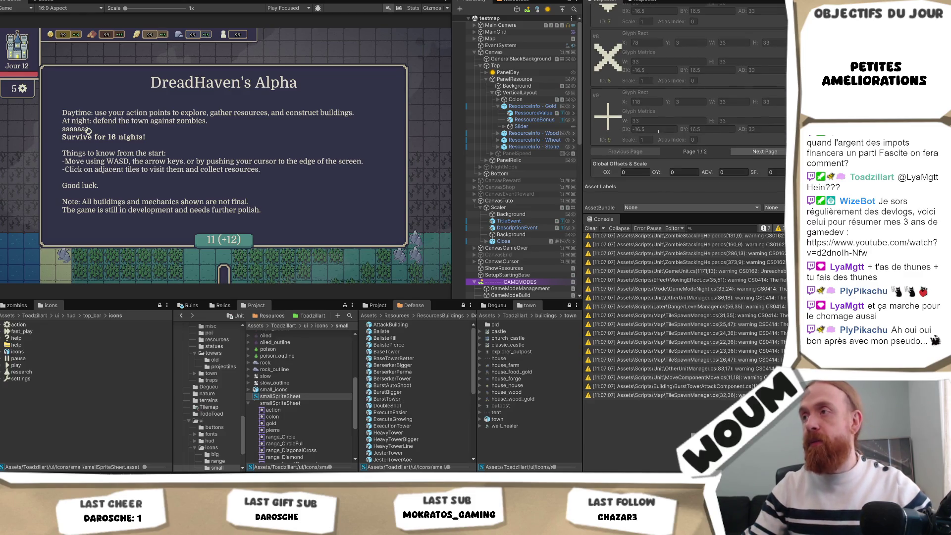
click(737, 152)
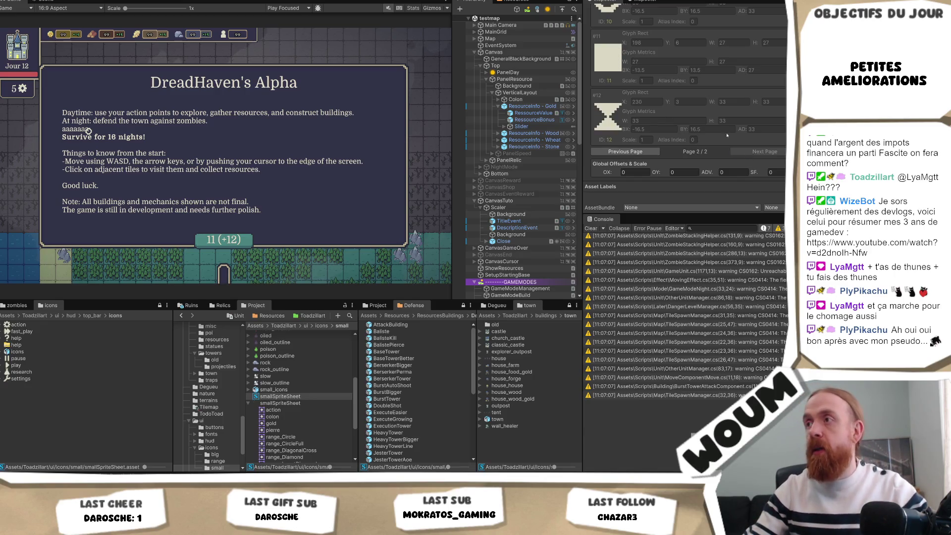
click(652, 48)
key(Tab)
text(0)
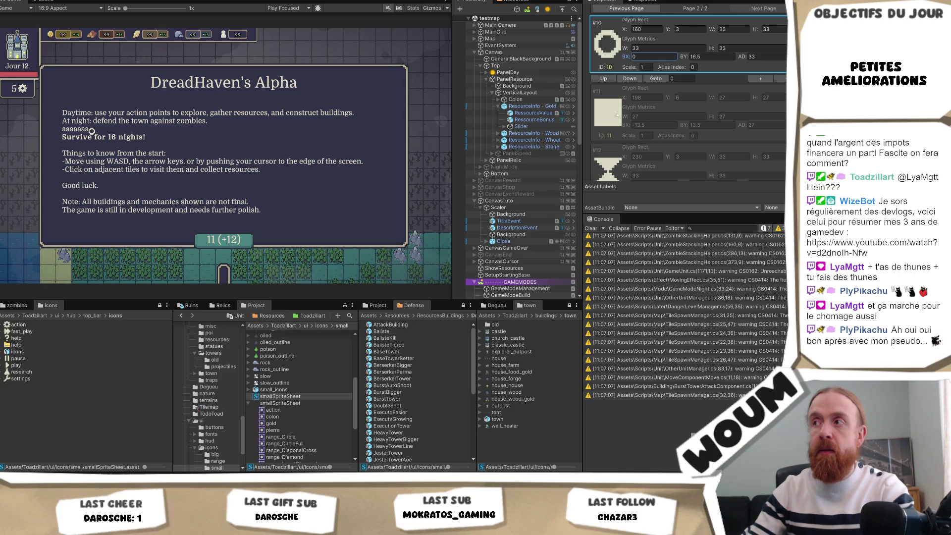
scroll(709, 102, up, 1)
click(707, 80)
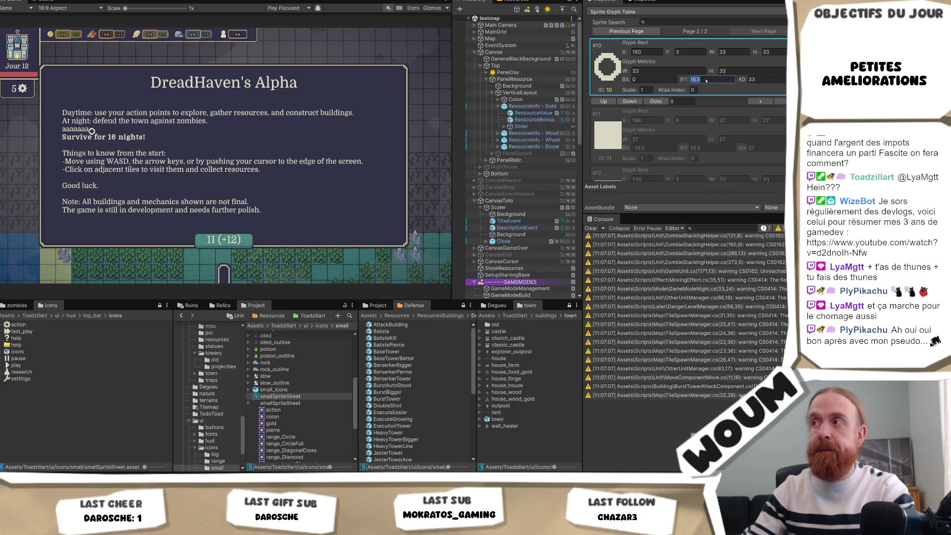
text(0)
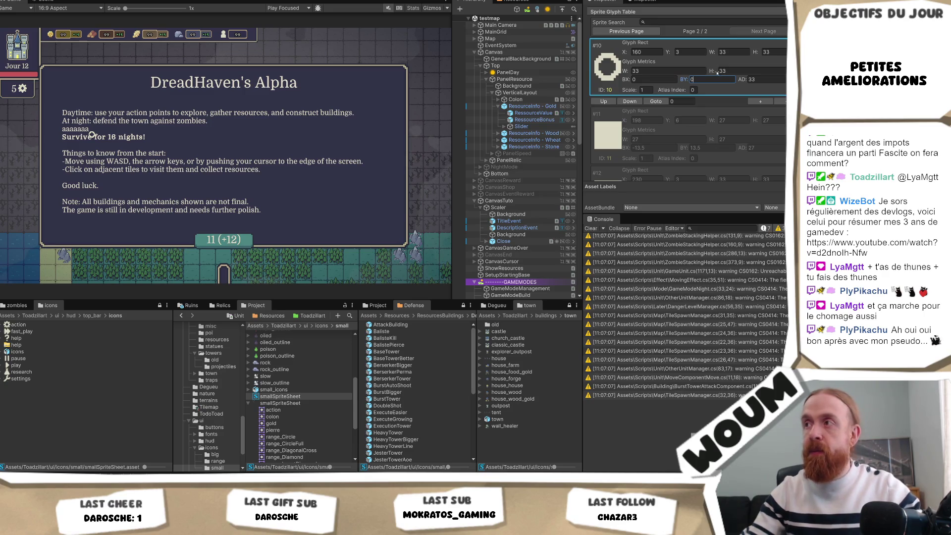
key(BackSpace)
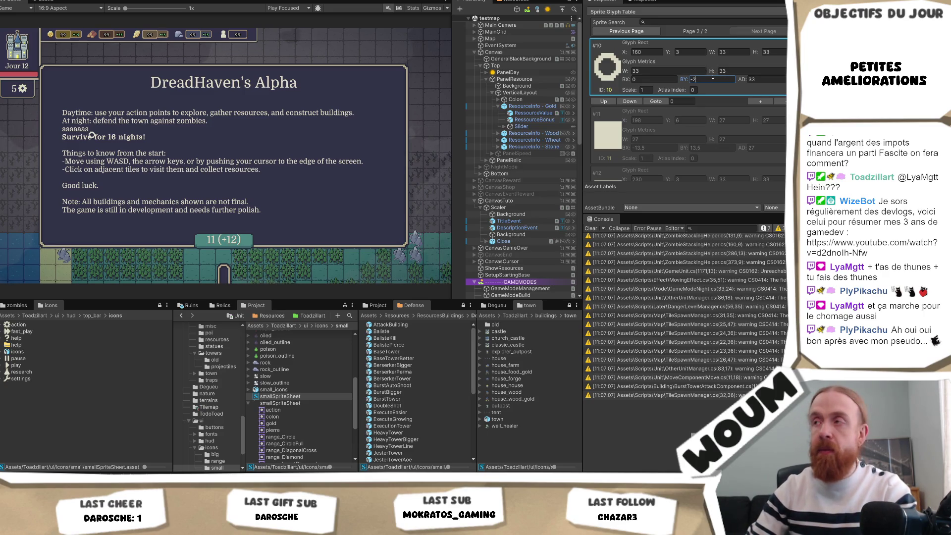
text(30)
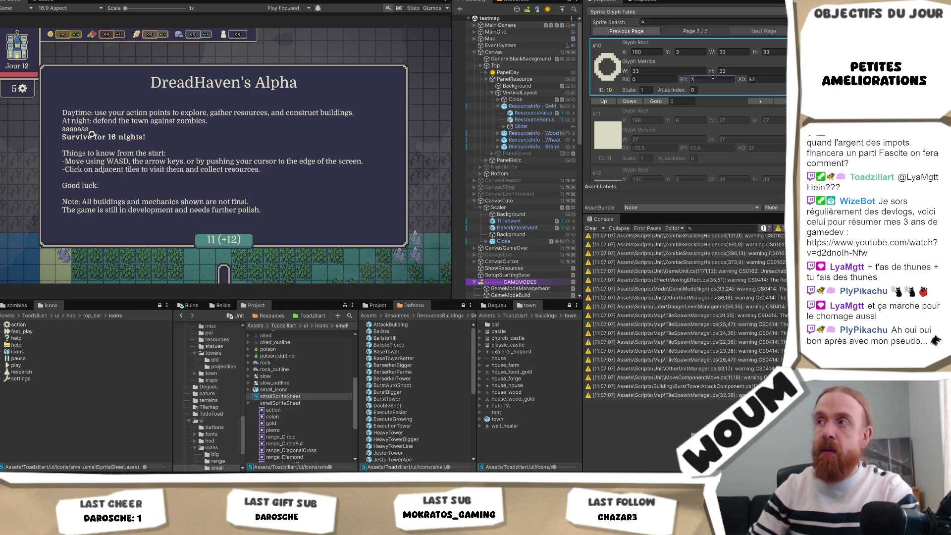
text(33)
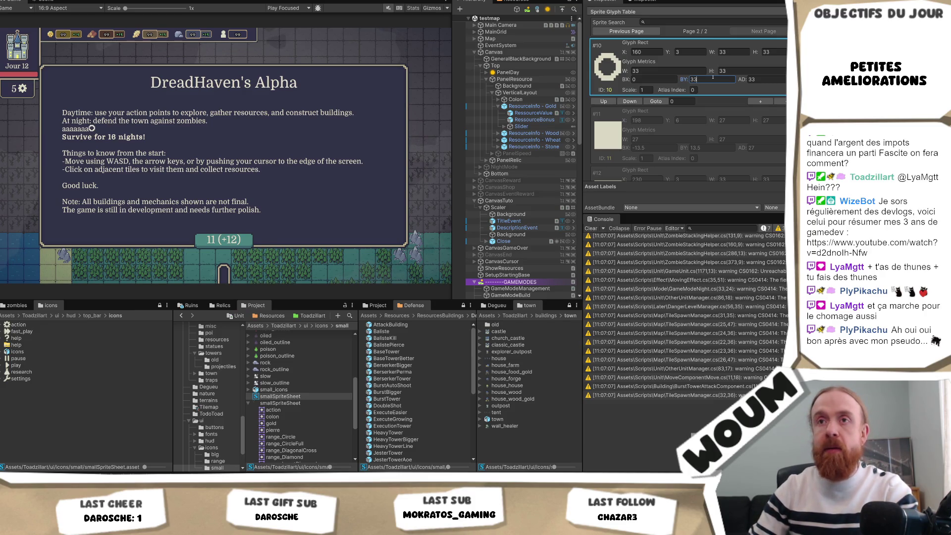
key(BackSpace)
key(BackSpace)
text(28)
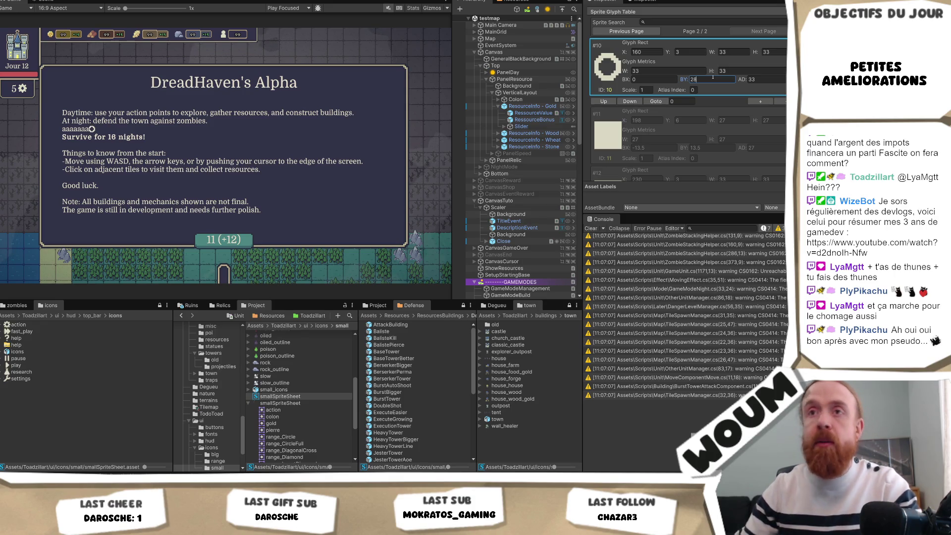
click(648, 79)
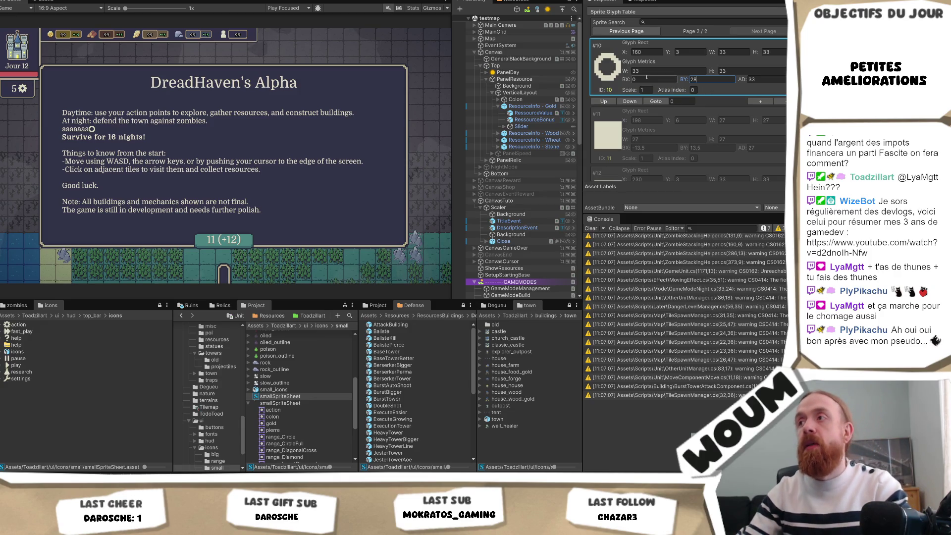
text(2)
key(BackSpace)
text(5)
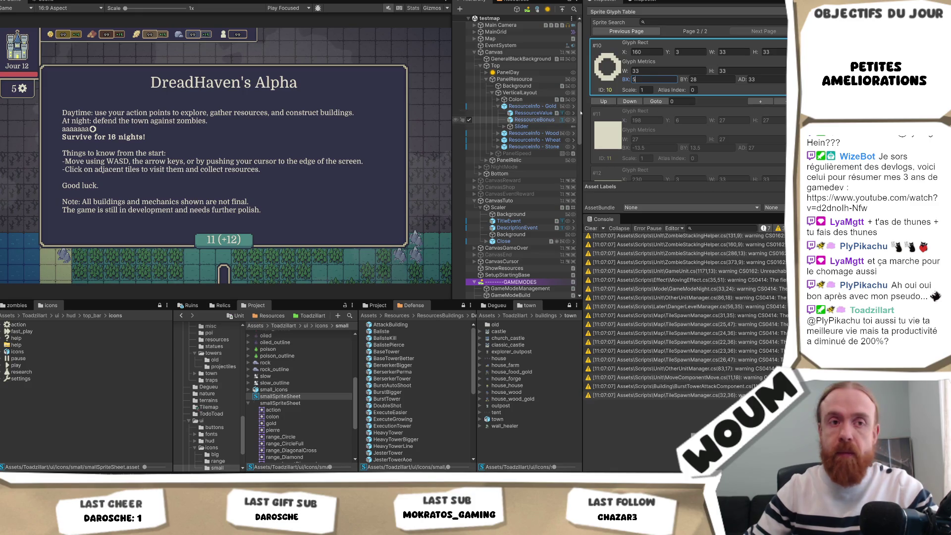
Add an extra 'a' right after the circle sprite tag in the DescriptionEvent text.
click(517, 228)
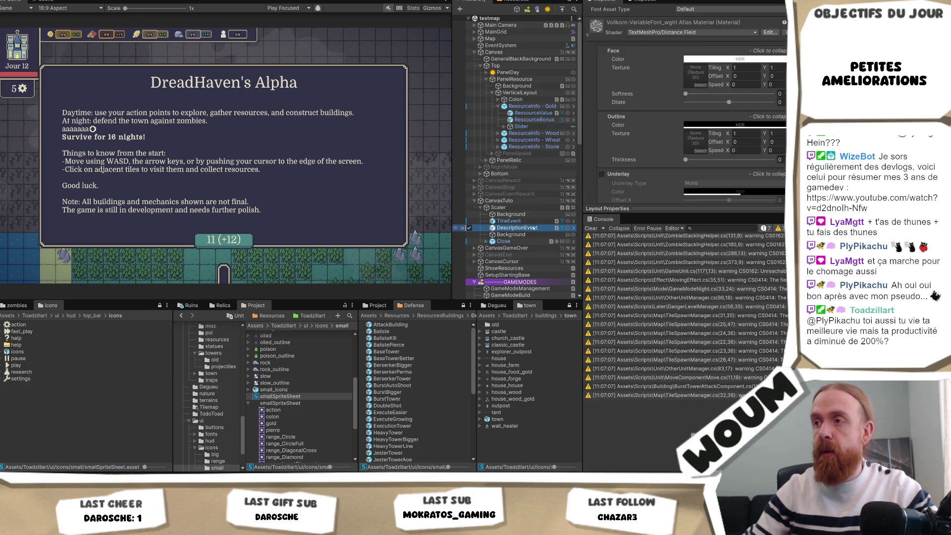
scroll(661, 70, down, 5)
scroll(661, 69, up, 5)
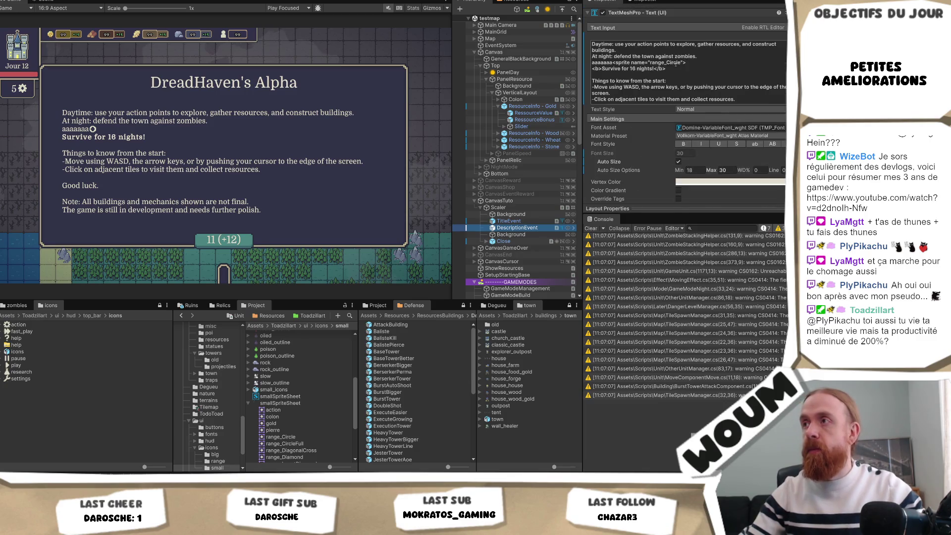
click(702, 62)
click(698, 63)
text(aaaa)
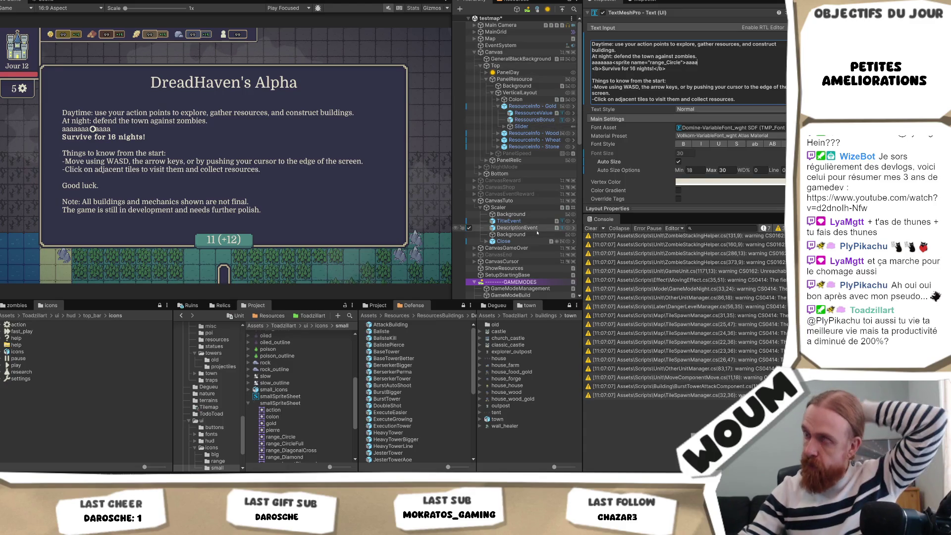
scroll(537, 232, down, 5)
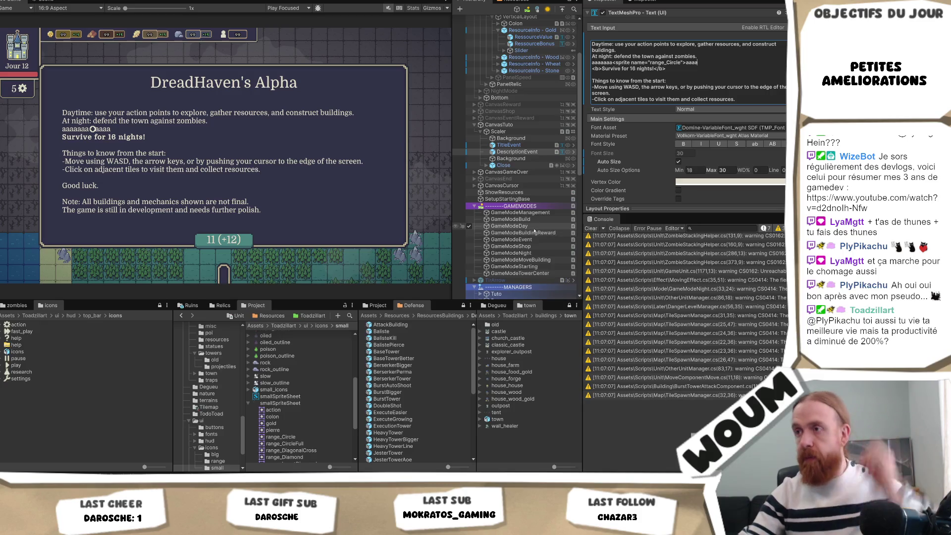
scroll(535, 231, down, 7)
scroll(526, 186, up, 2)
Set glyph #10's BX to 0 on page 2 of the smallSpriteSheet glyph table.
click(294, 403)
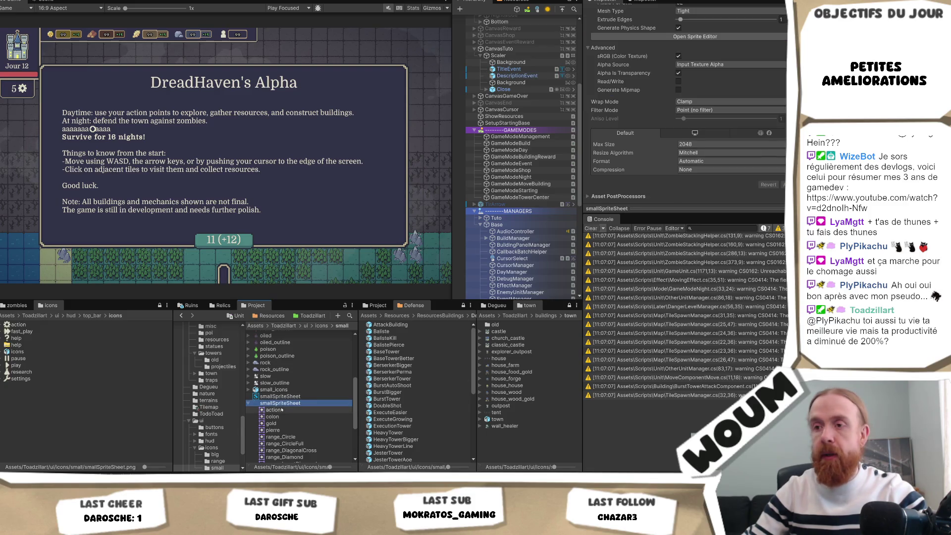
click(280, 397)
scroll(718, 124, down, 5)
scroll(745, 168, down, 10)
scroll(708, 172, down, 5)
click(756, 151)
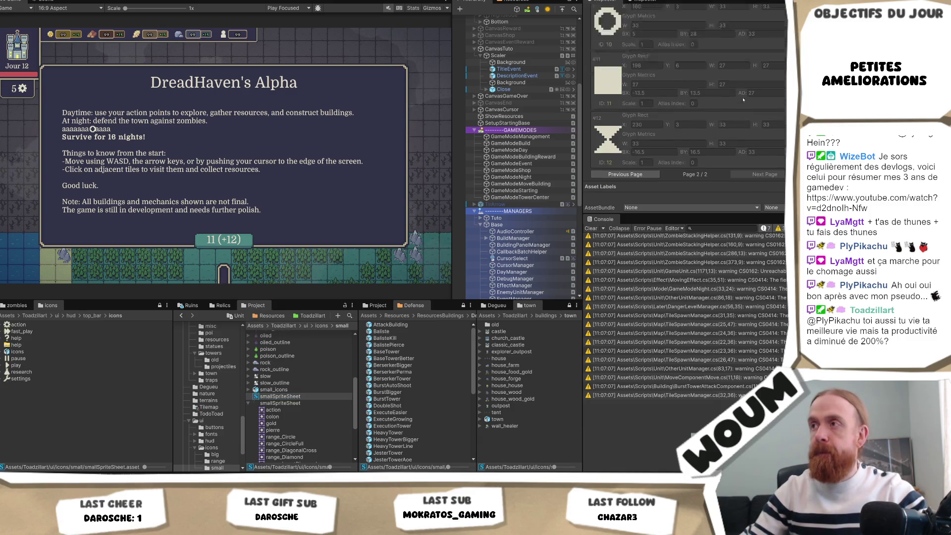
click(667, 80)
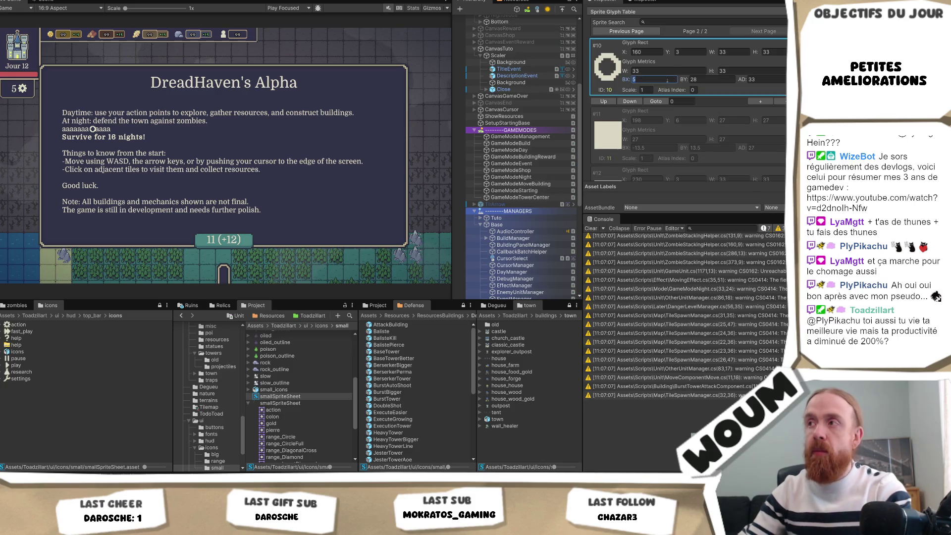
text(0)
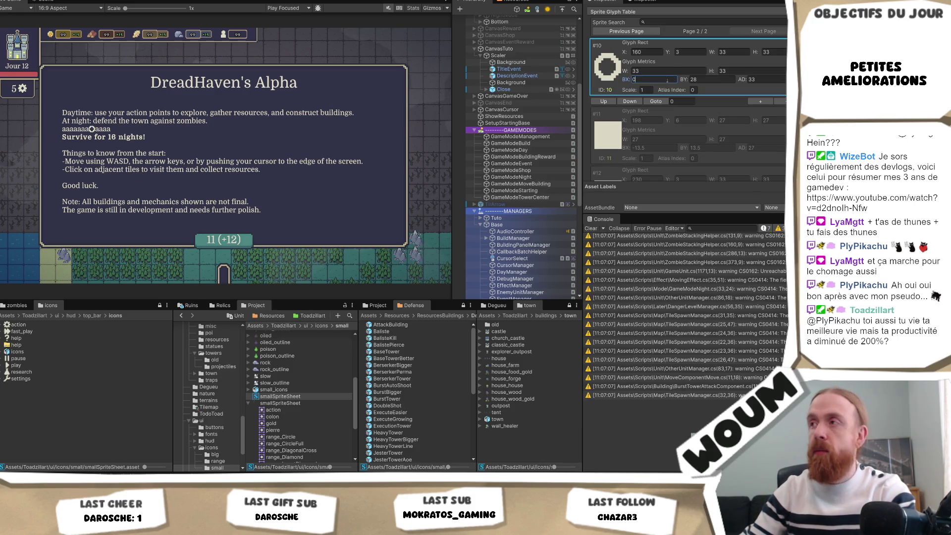
click(705, 80)
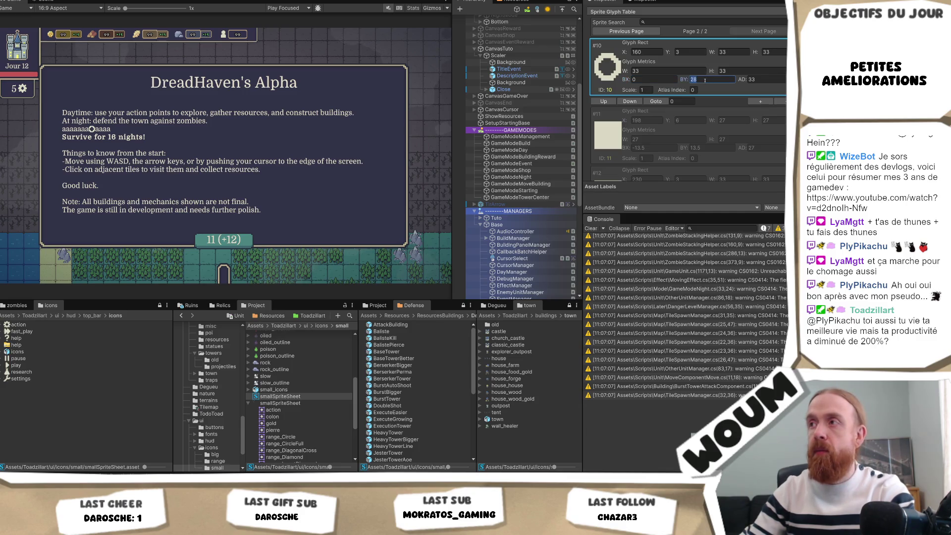
click(672, 146)
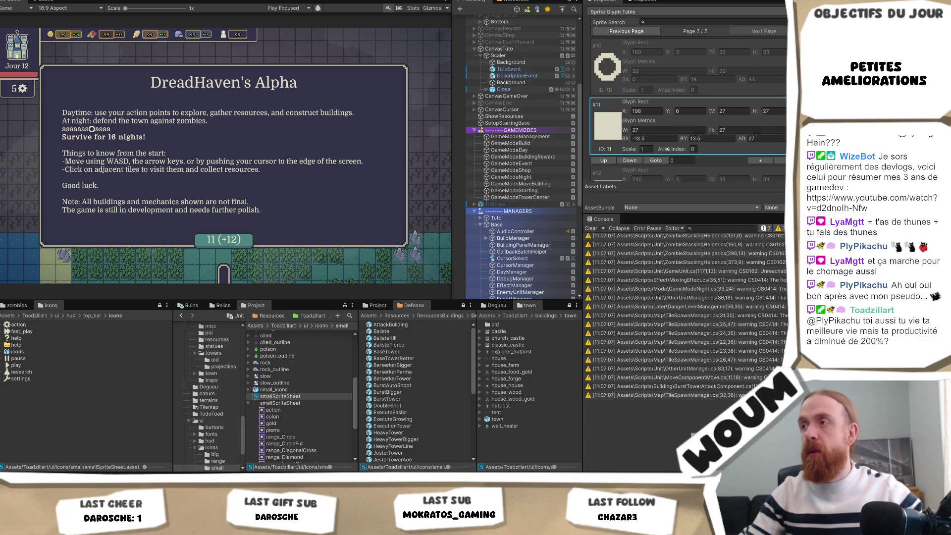
click(523, 75)
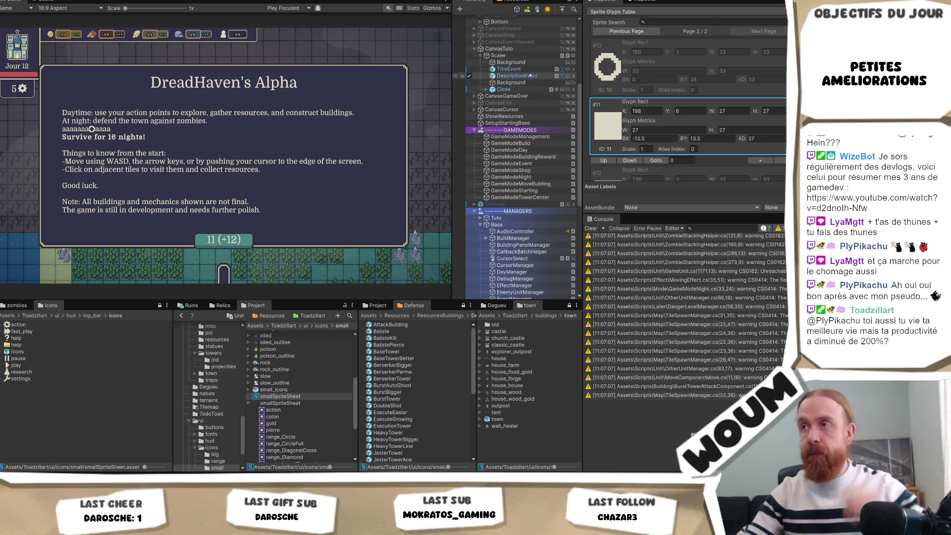
Change the sprite tag's name from range_Circle to range_CircleFull.
scroll(654, 93, up, 10)
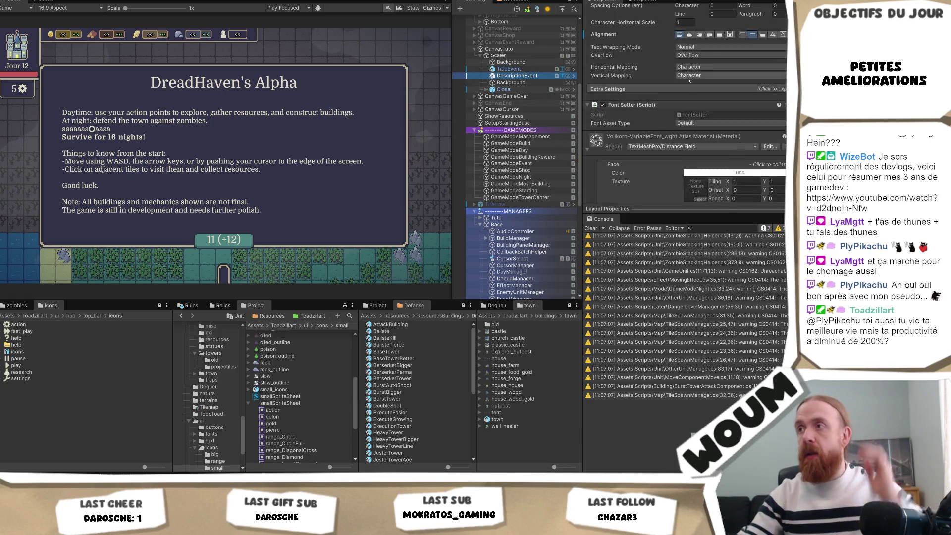
click(679, 39)
key(shift+Left)
key(shift+Left)
key(shift+Left)
key(shift+Left)
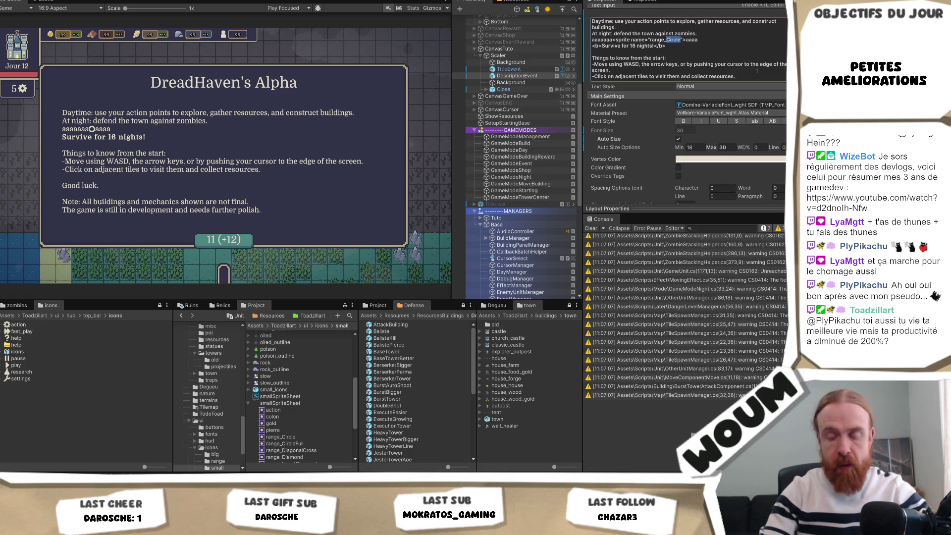
text(CircleFull)
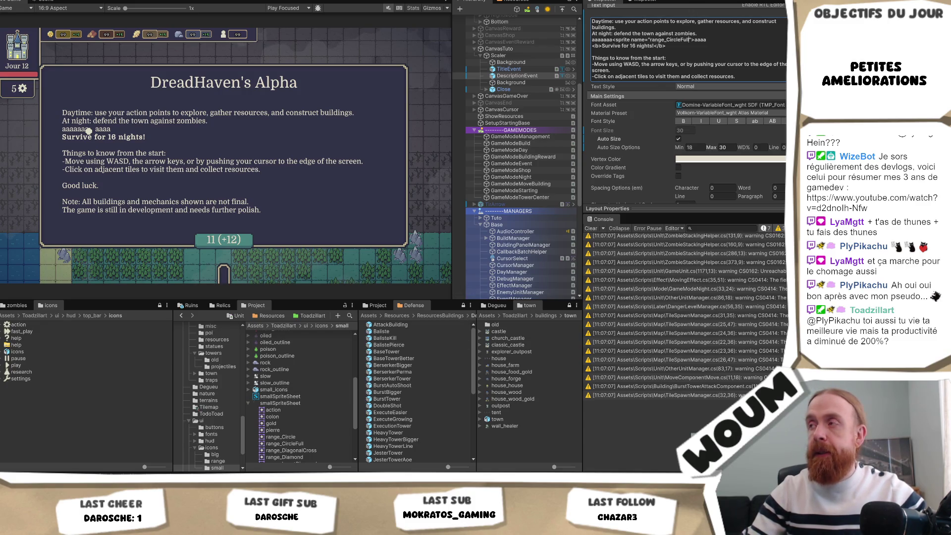
Open the TextMeshPro component's Properties in a floating window, then close it.
scroll(684, 99, up, 3)
right_click(650, 36)
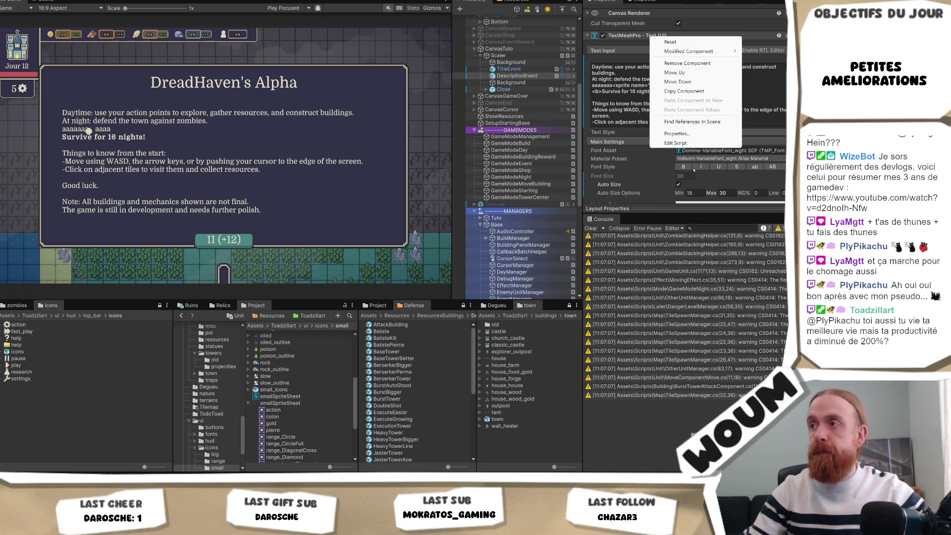
click(680, 144)
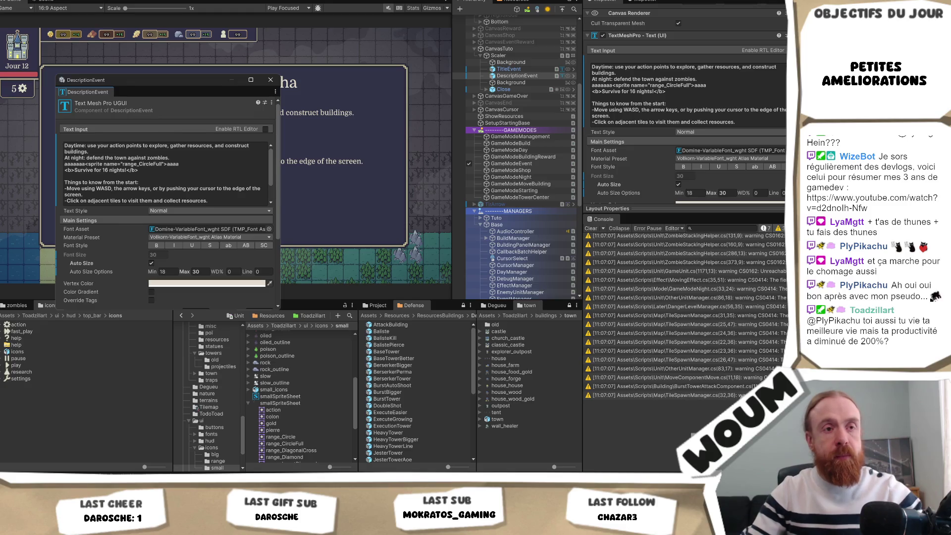
click(270, 79)
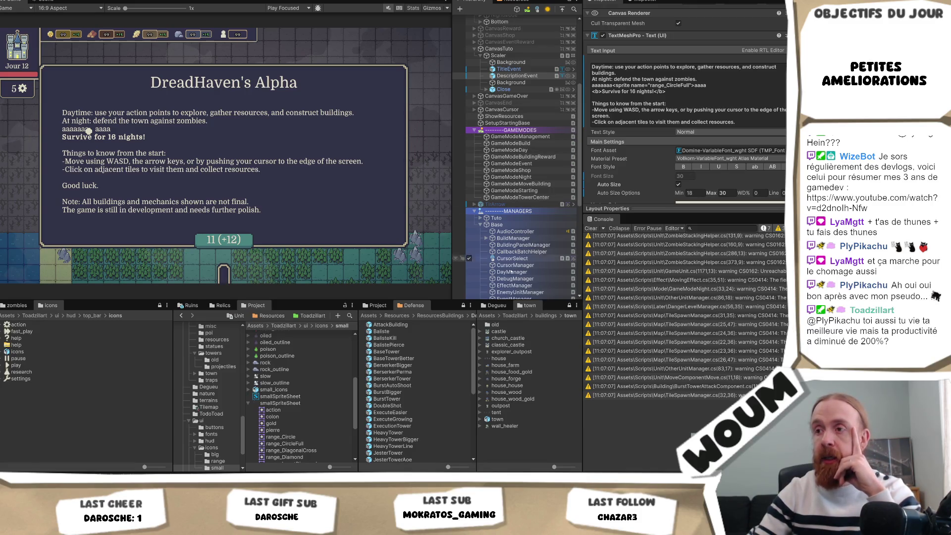
Give glyph #6 BX 0 and raise its BY step by step from 22 to 26.
click(280, 396)
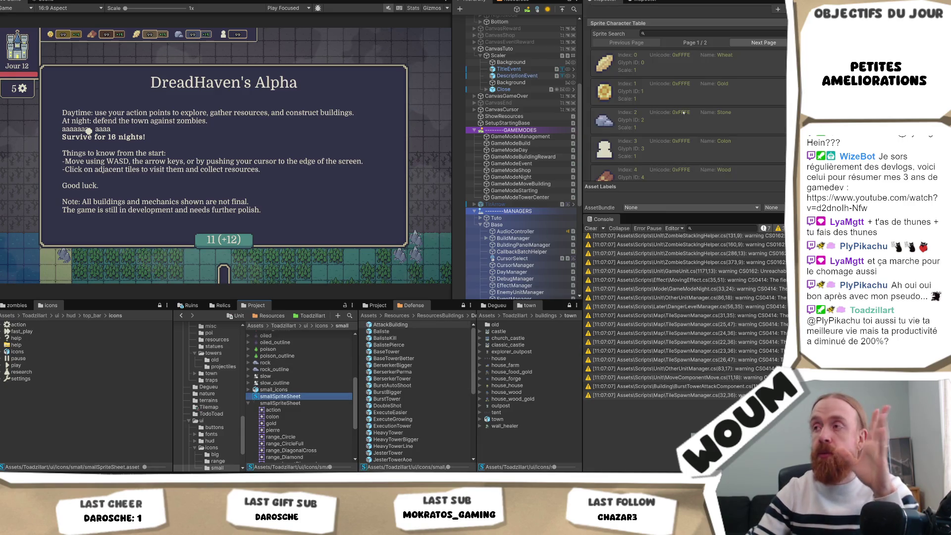
scroll(696, 127, down, 5)
scroll(696, 128, down, 8)
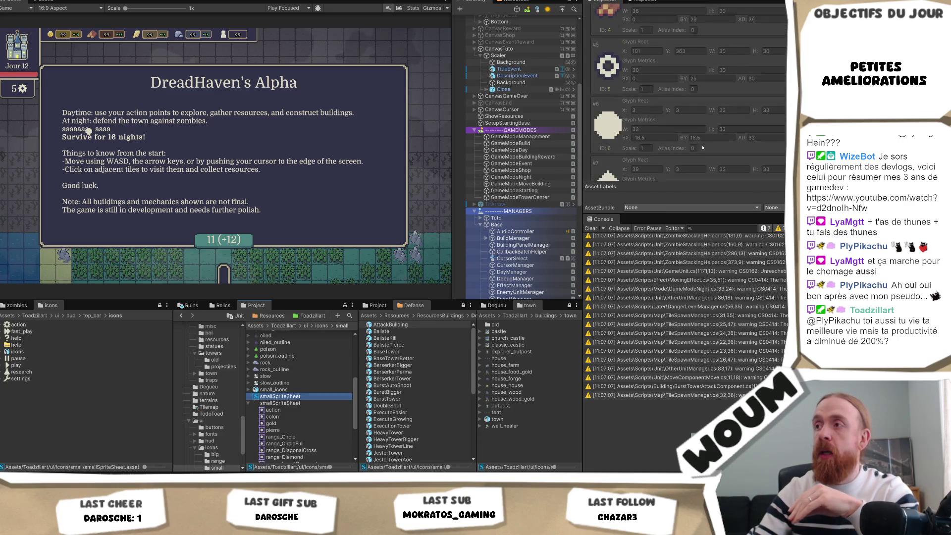
click(668, 90)
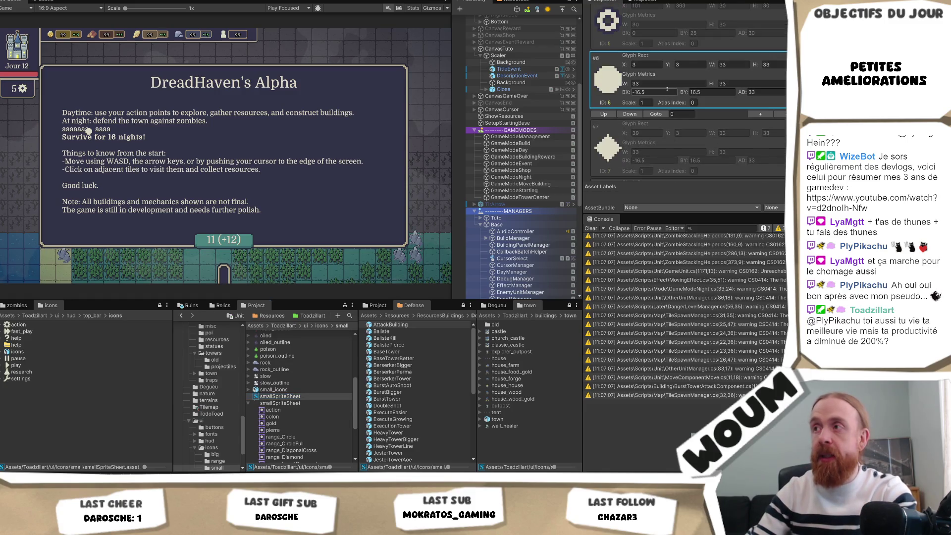
text(0)
click(708, 92)
text(22)
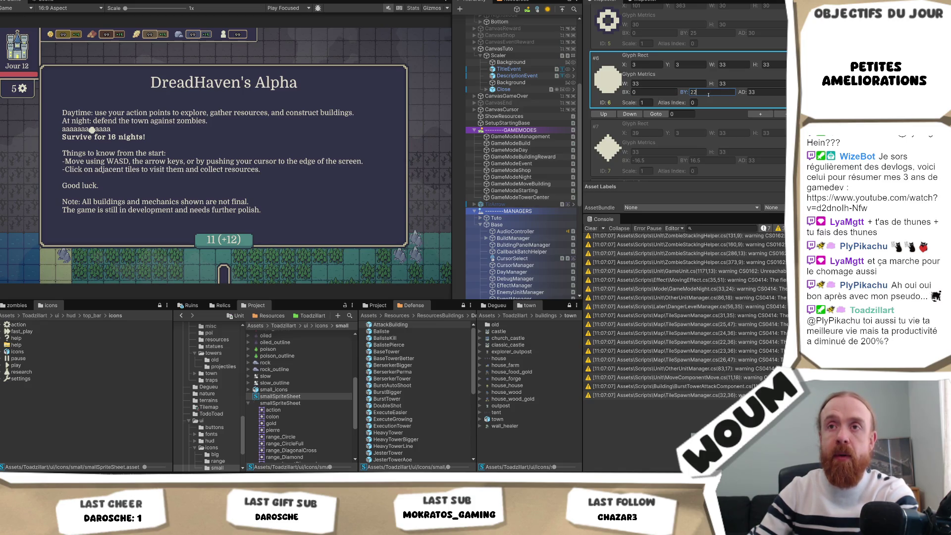
key(BackSpace)
text(2)
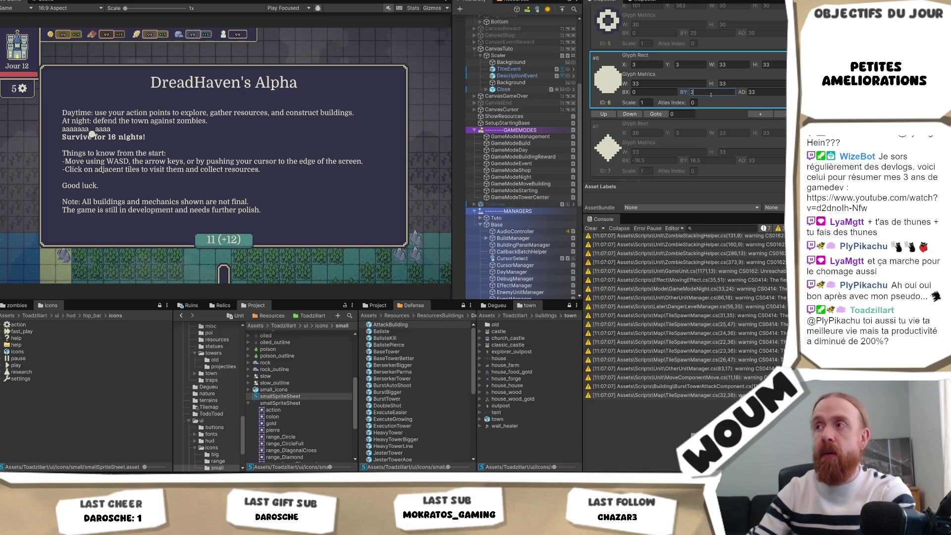
text(3)
key(BackSpace)
text(4)
key(BackSpace)
text(5)
key(BackSpace)
text(6)
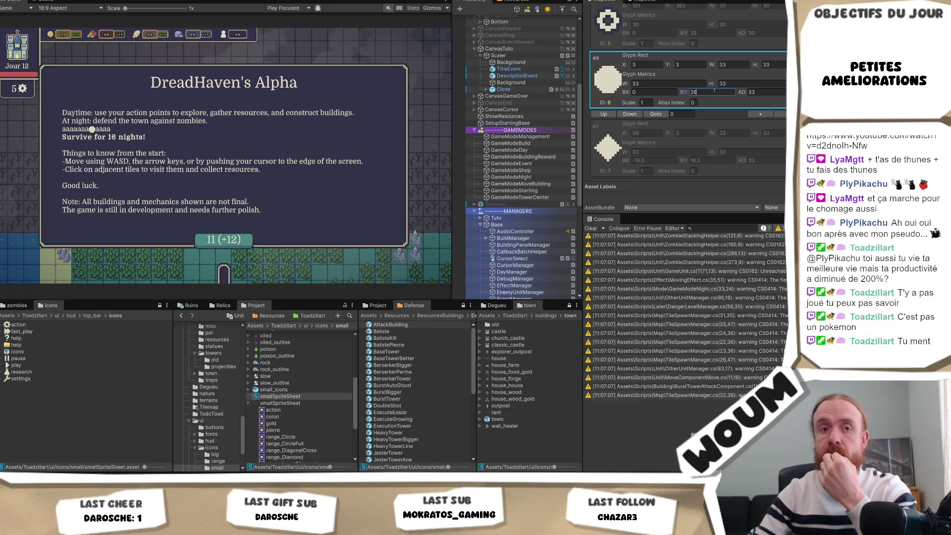
key(Return)
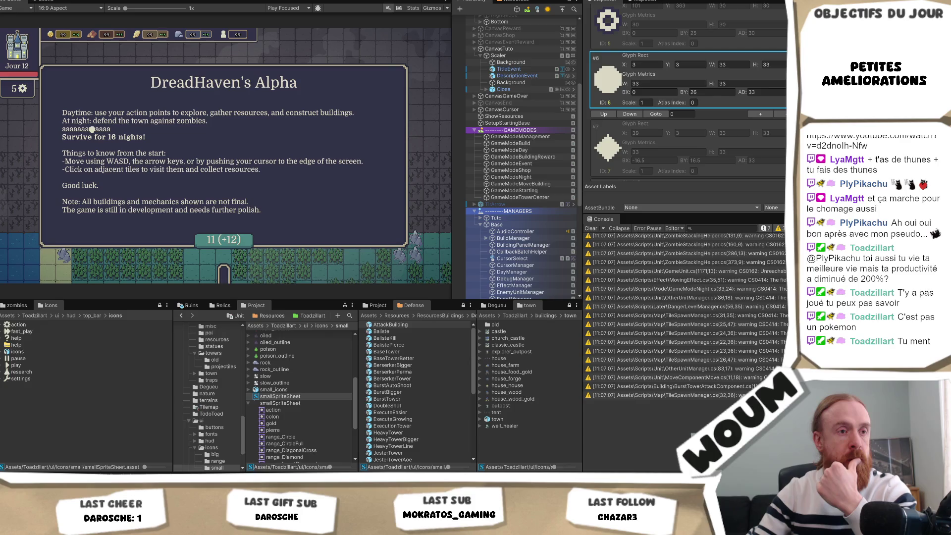
click(703, 92)
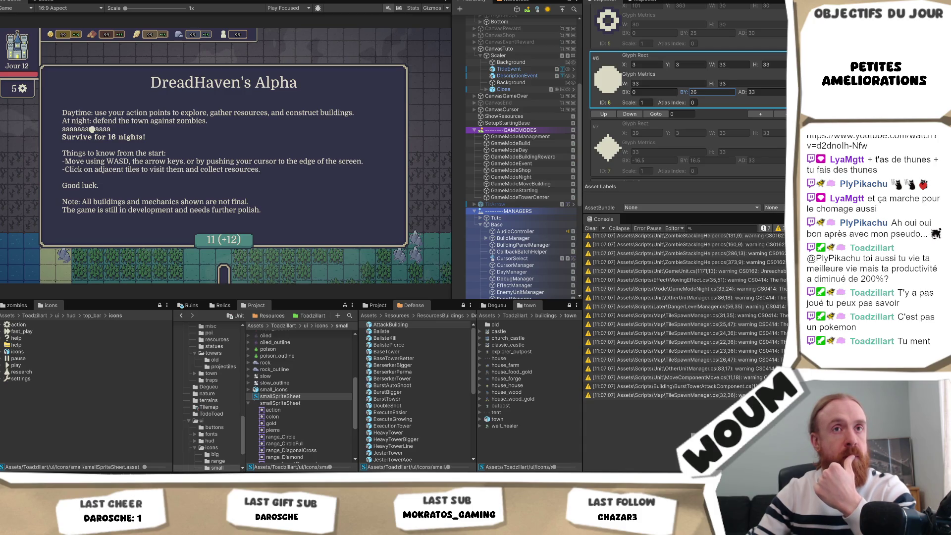
key(Return)
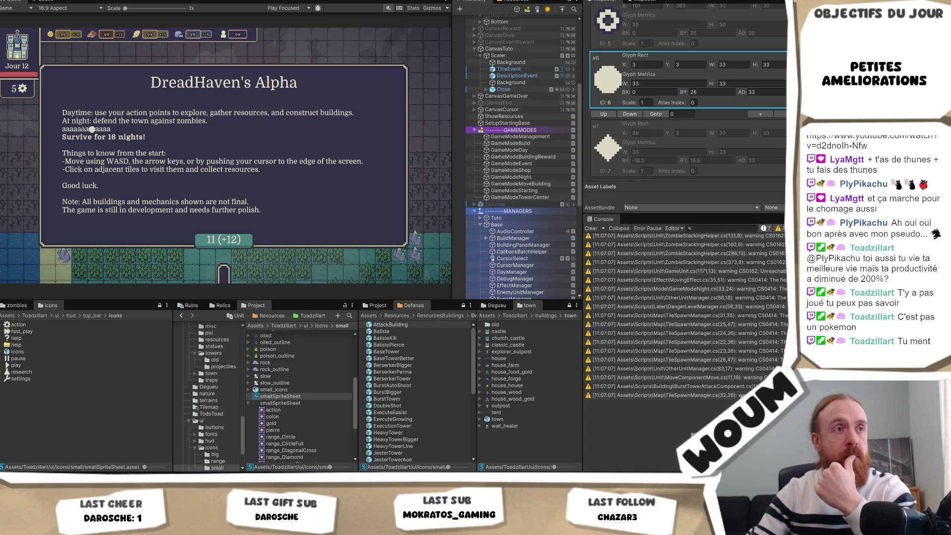
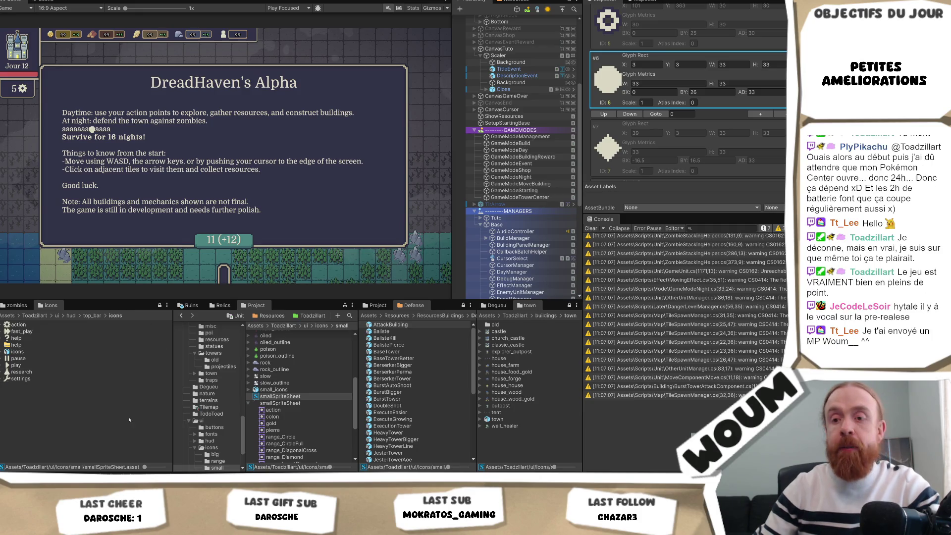
Bring up Chrome and load the Cozy Fast Hanoï Steam store page in a new tab.
mouse_move(140, 483)
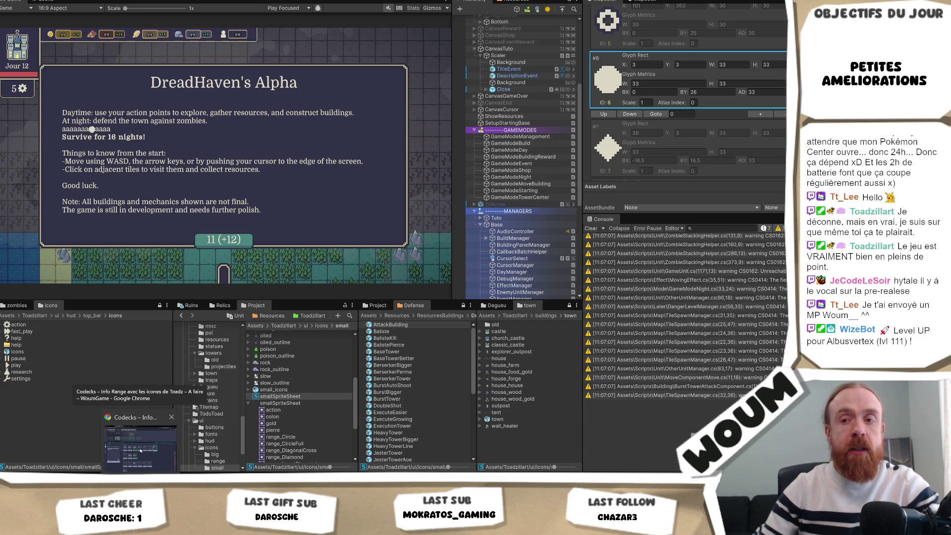
click(140, 450)
key(ctrl+t)
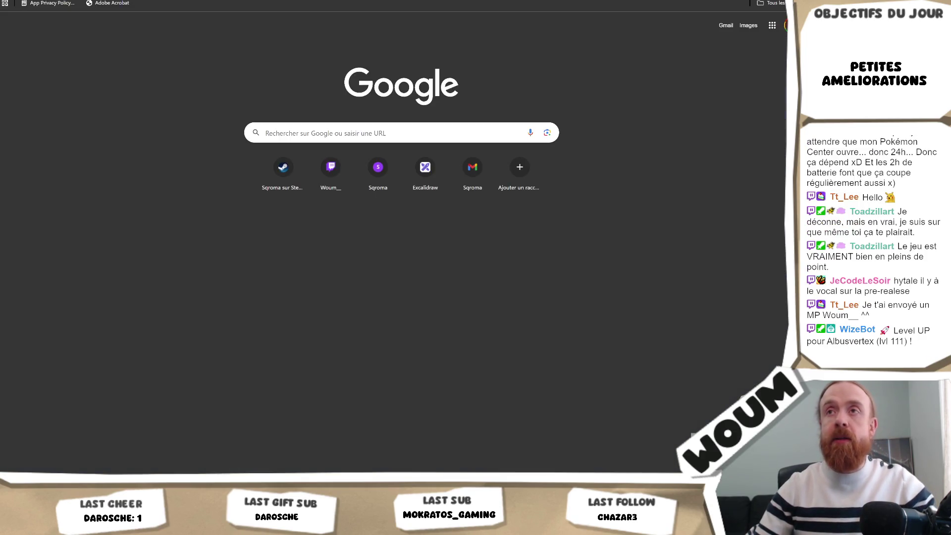
text(https://store.steampowered.com/app/4113630/Cozy_Fast_Hano/)
key(Return)
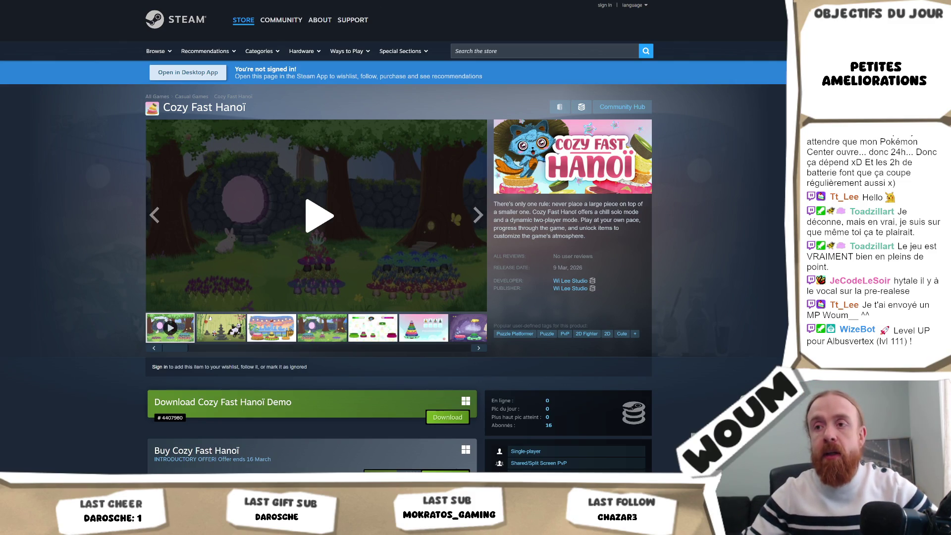
Scroll up and down through the Cozy Fast Hanoï store page.
scroll(379, 198, down, 3)
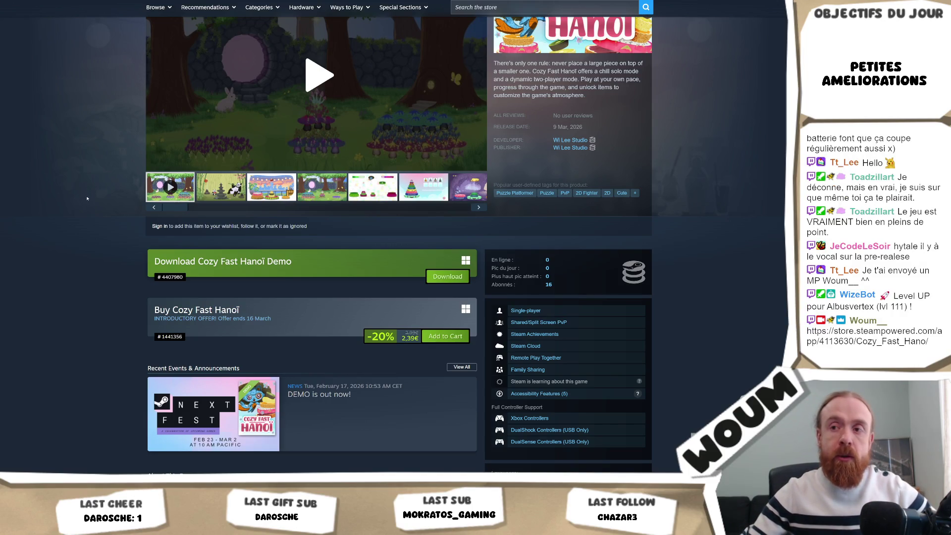
scroll(87, 199, down, 3)
scroll(92, 200, up, 6)
scroll(99, 205, down, 12)
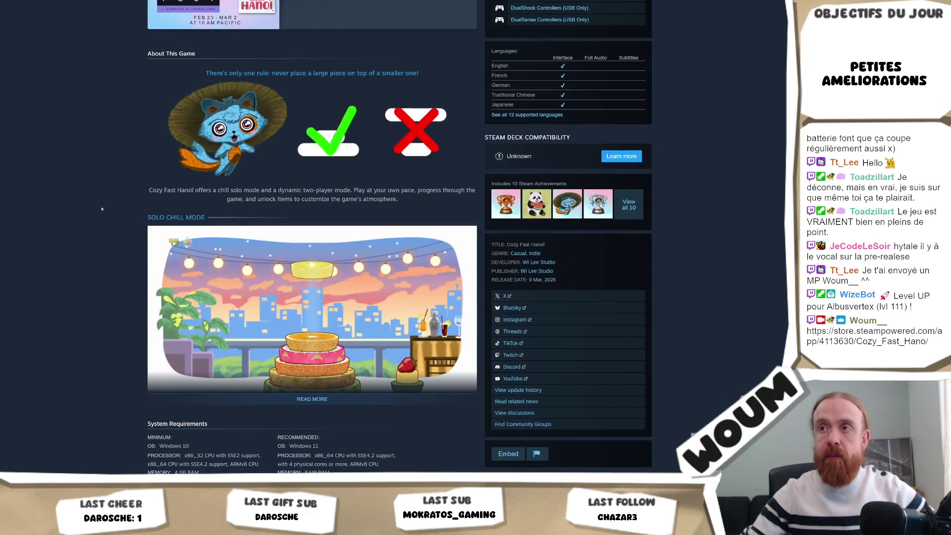
scroll(102, 209, up, 12)
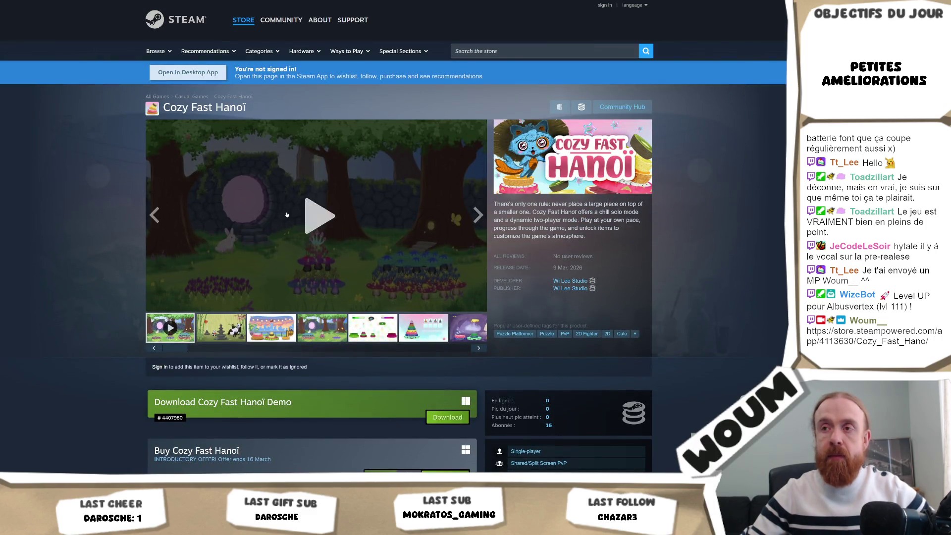
Play and watch the Cozy Fast Hanoï trailer.
click(317, 216)
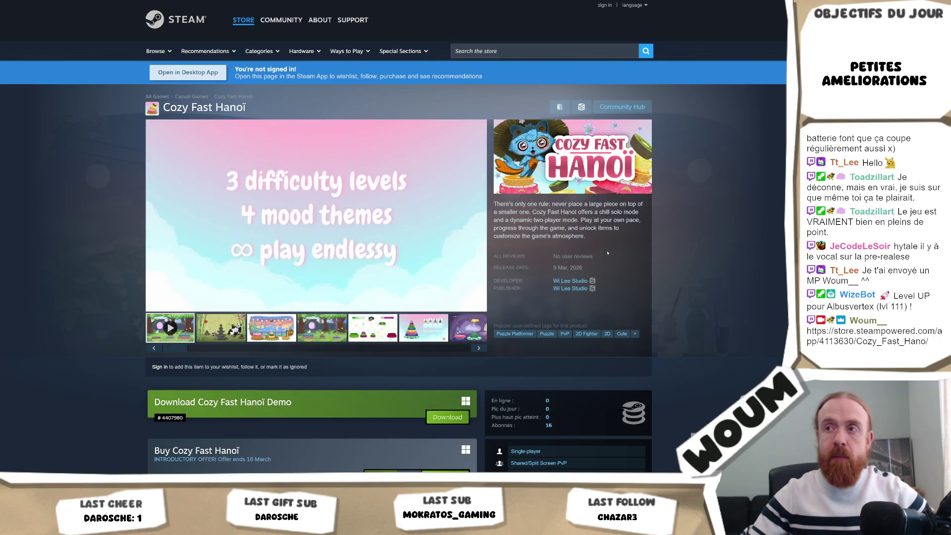
mouse_move(440, 242)
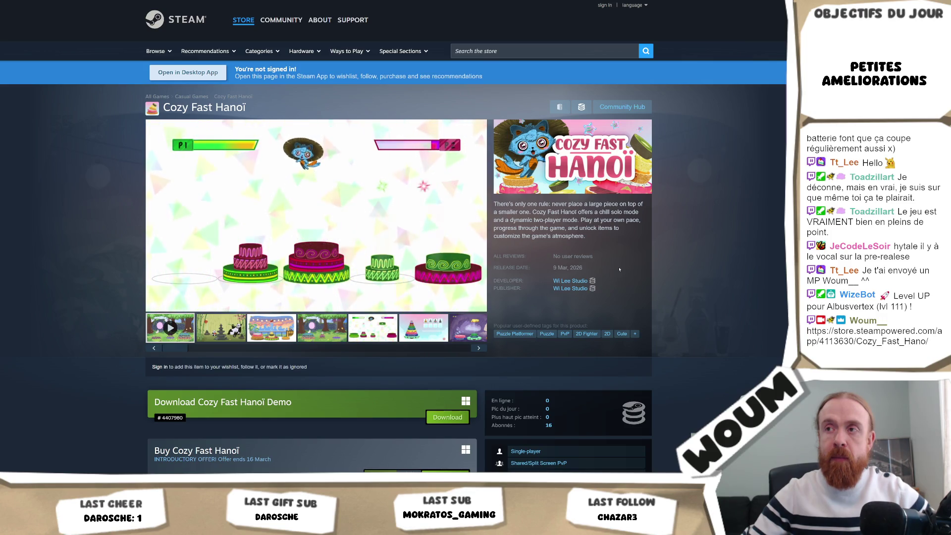
mouse_move(393, 197)
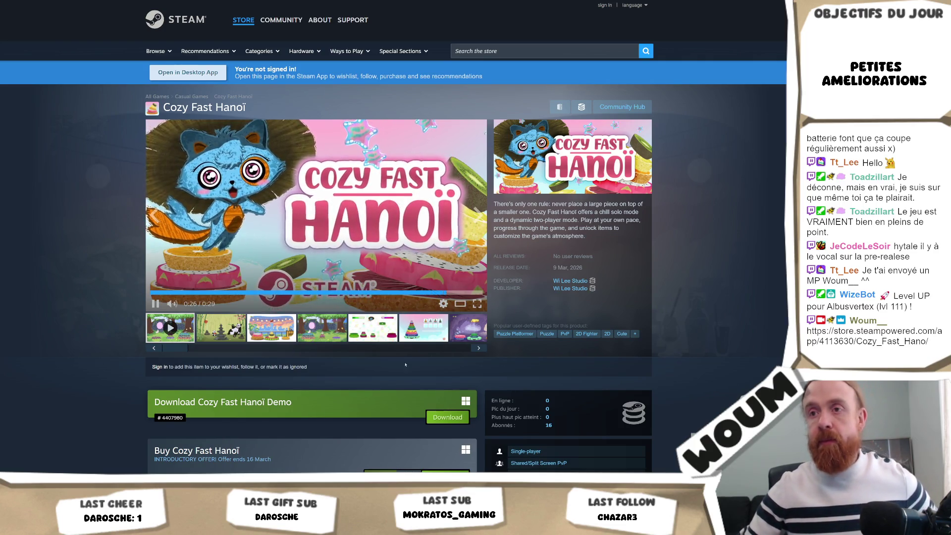
mouse_move(336, 240)
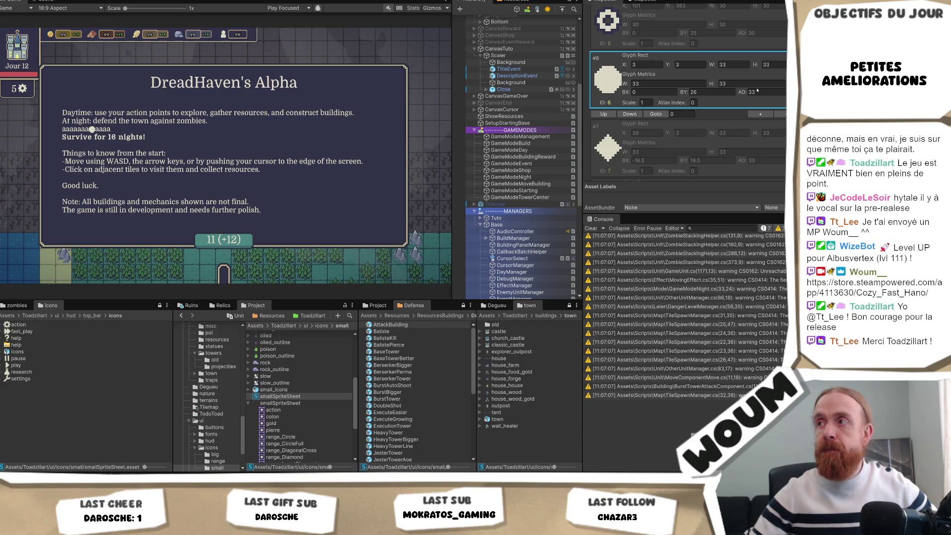
click(657, 92)
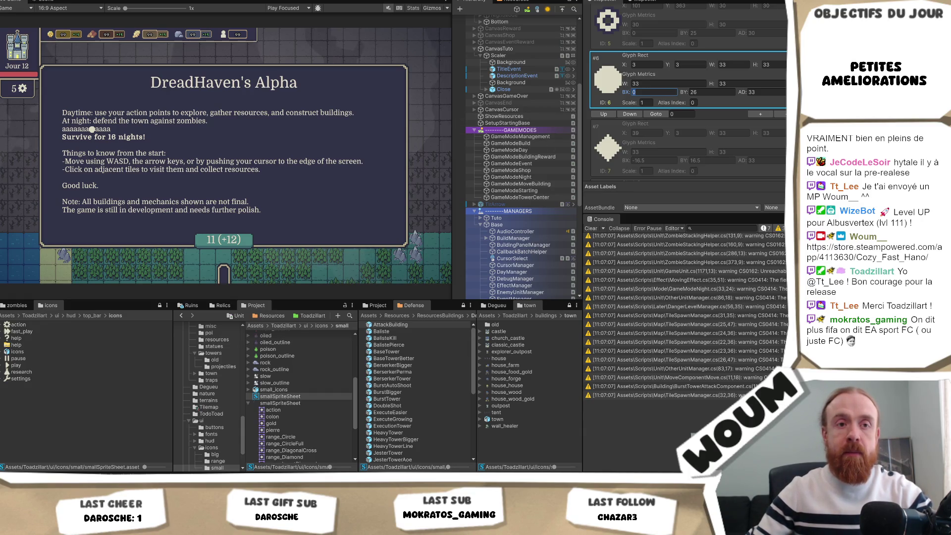
key(Return)
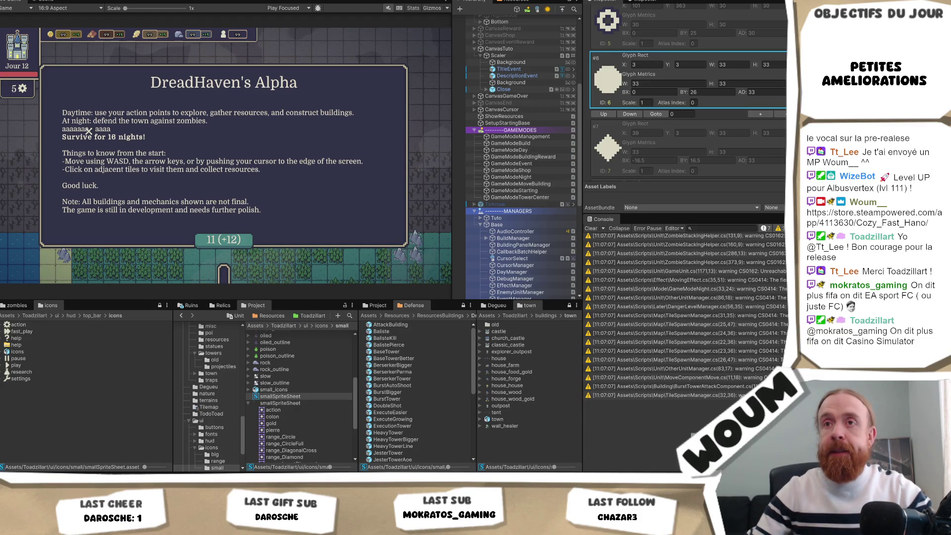
scroll(699, 152, down, 5)
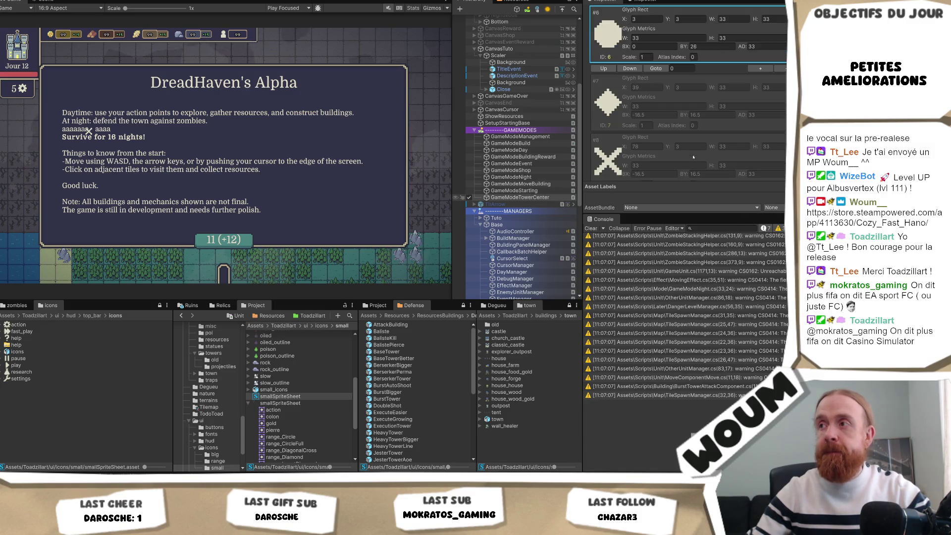
Give glyph #8 a BX offset of 0 and BY of 24, then select the range_Diamond sprite.
click(691, 131)
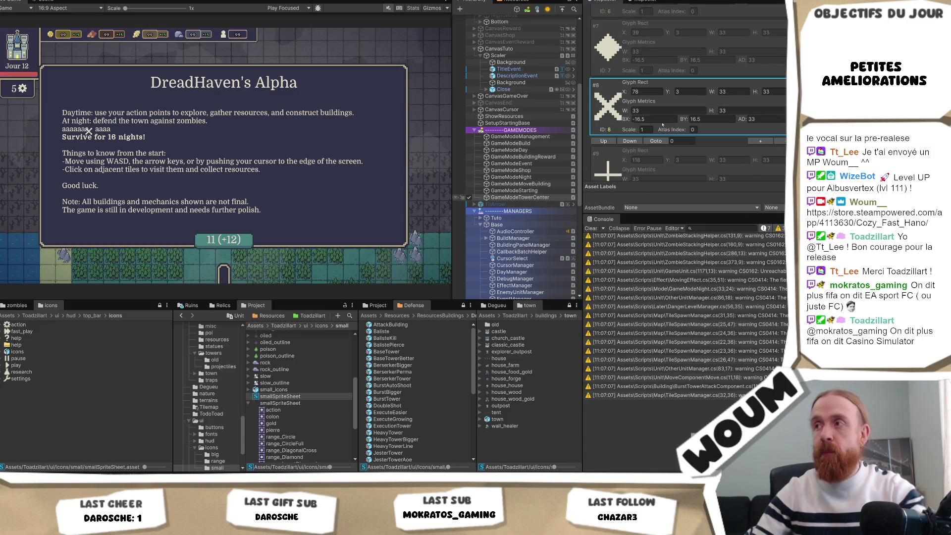
click(644, 119)
text(0)
click(706, 121)
double_click(706, 118)
text(2)
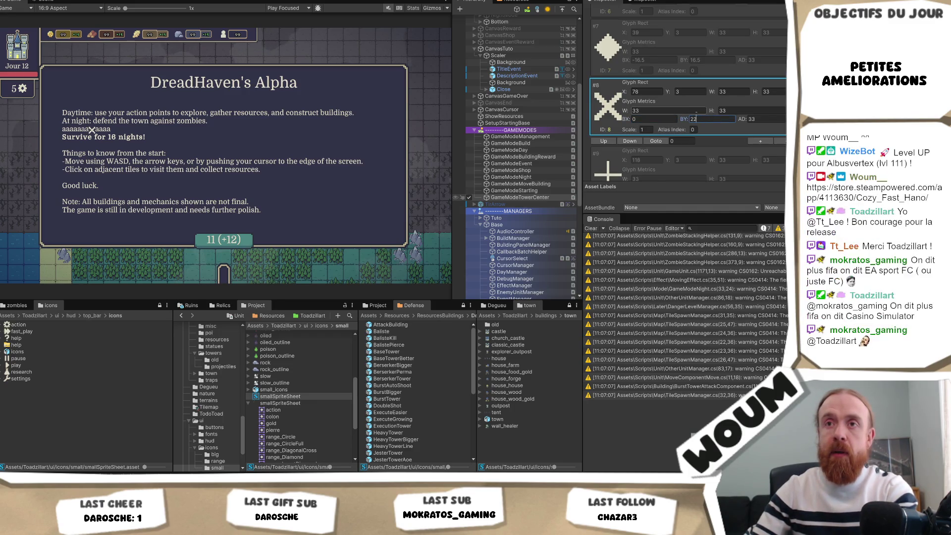
text(4)
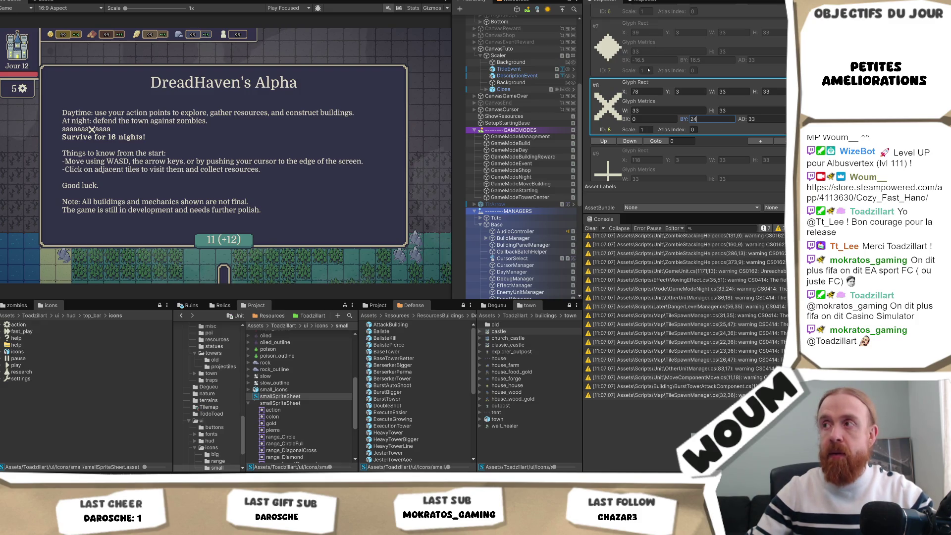
click(304, 456)
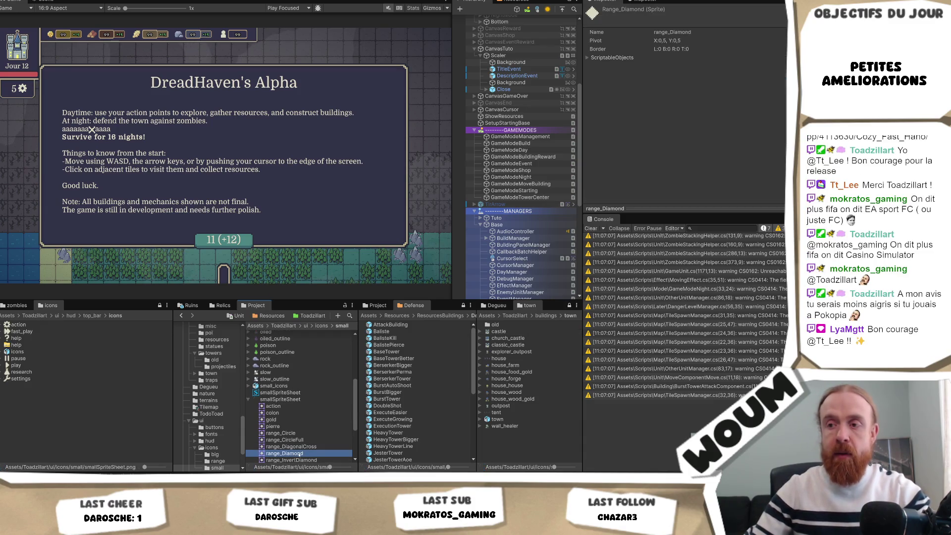
click(277, 289)
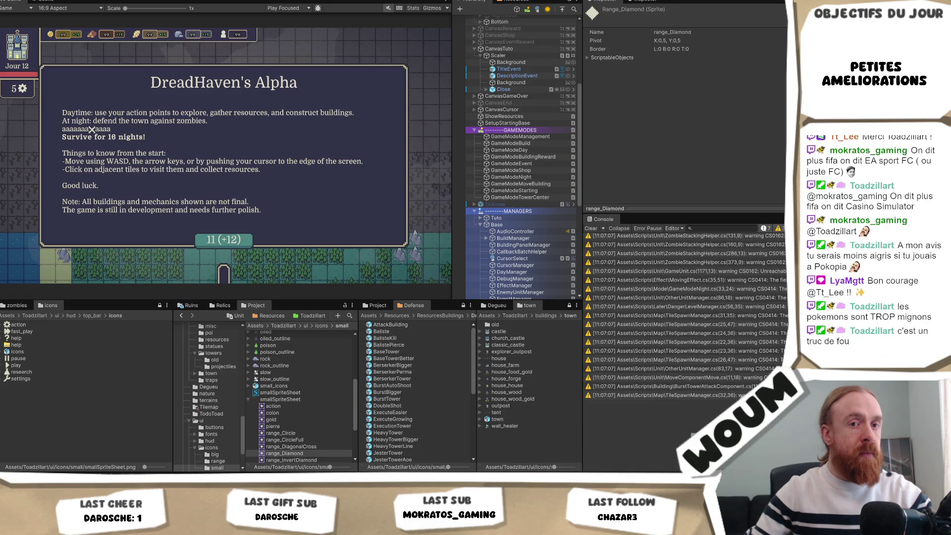